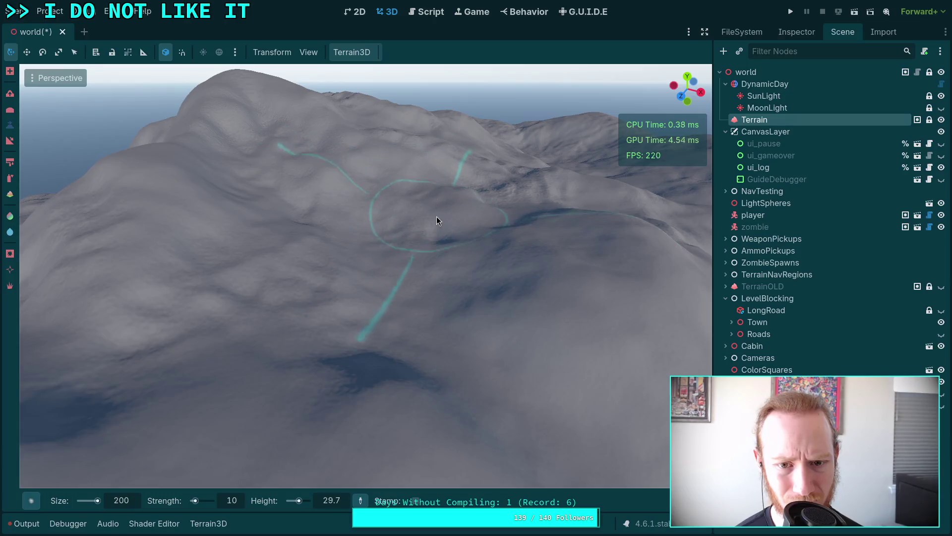
- Raise a hill and a mound toward the upper left with the size 200, strength 10 brush
mouse_move(440, 290)
left_mouse_down()
mouse_move(337, 292)
mouse_move(314, 252)
mouse_move(389, 199)
mouse_move(421, 238)
mouse_move(375, 302)
mouse_move(310, 341)
mouse_move(263, 238)
mouse_move(283, 197)
mouse_move(234, 173)
mouse_move(227, 203)
mouse_move(198, 187)
mouse_move(261, 206)
left_mouse_up()
mouse_move(478, 274)
left_mouse_down()
mouse_move(330, 197)
mouse_move(379, 183)
mouse_move(338, 141)
mouse_move(346, 138)
left_mouse_up()
left_click_drag(355, 179, 297, 228)
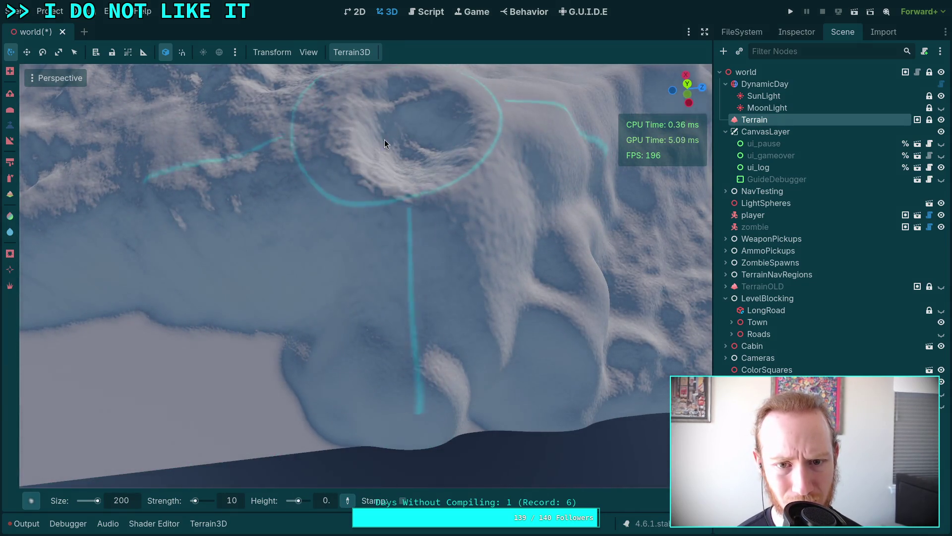
scroll(324, 250, "down", 10)
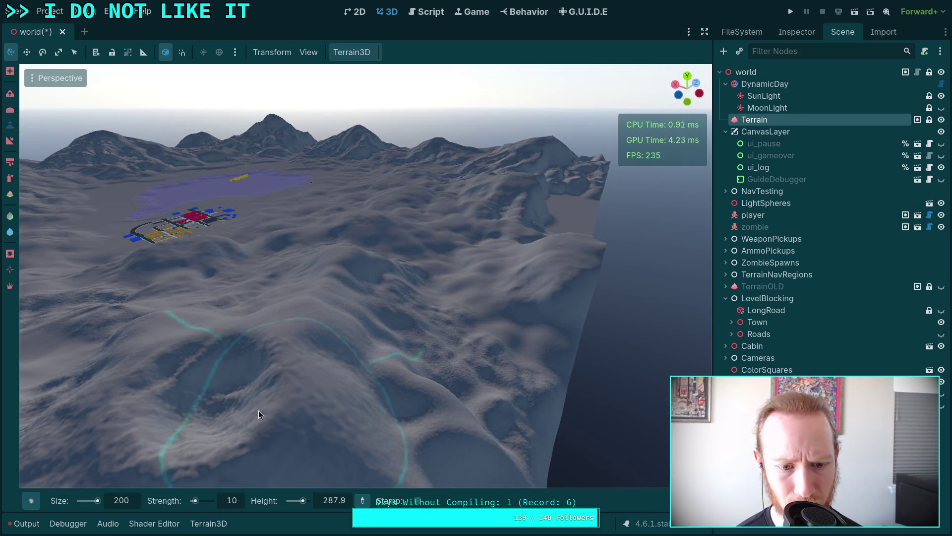
- Fill in and reshape the crater, then sculpt the surrounding hillside
mouse_move(214, 394)
left_mouse_down()
mouse_move(214, 403)
mouse_move(246, 403)
left_mouse_up()
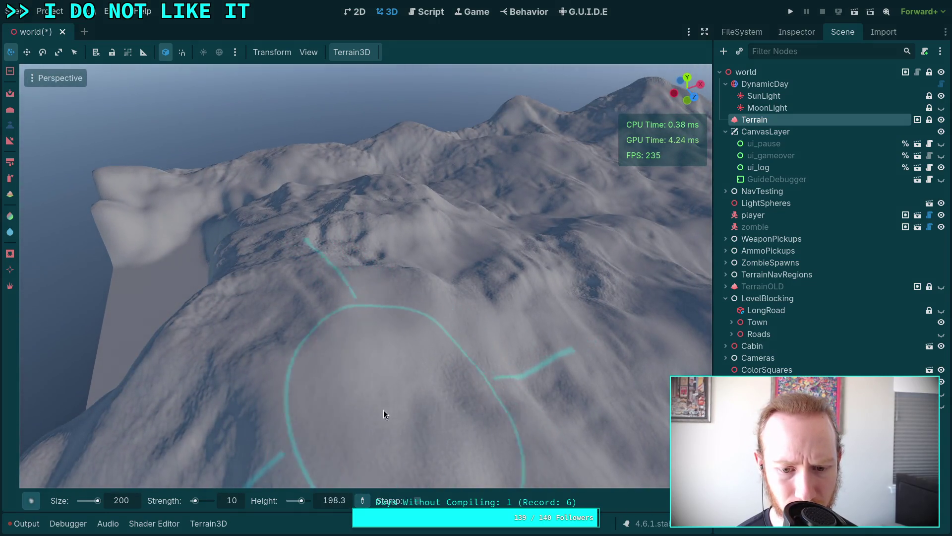
mouse_move(383, 409)
left_mouse_down()
mouse_move(306, 385)
mouse_move(336, 374)
mouse_move(502, 402)
mouse_move(410, 411)
left_mouse_up()
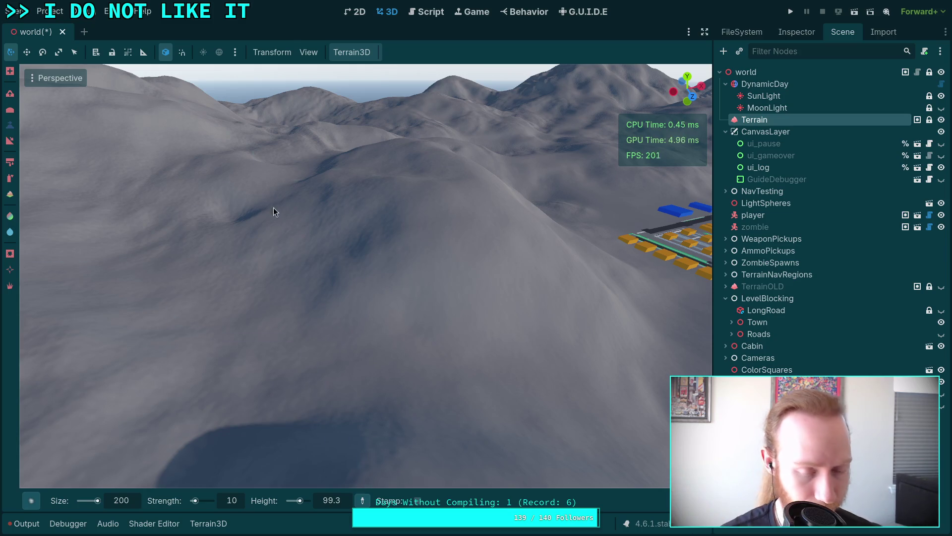
left_click_drag(295, 204, 295, 182)
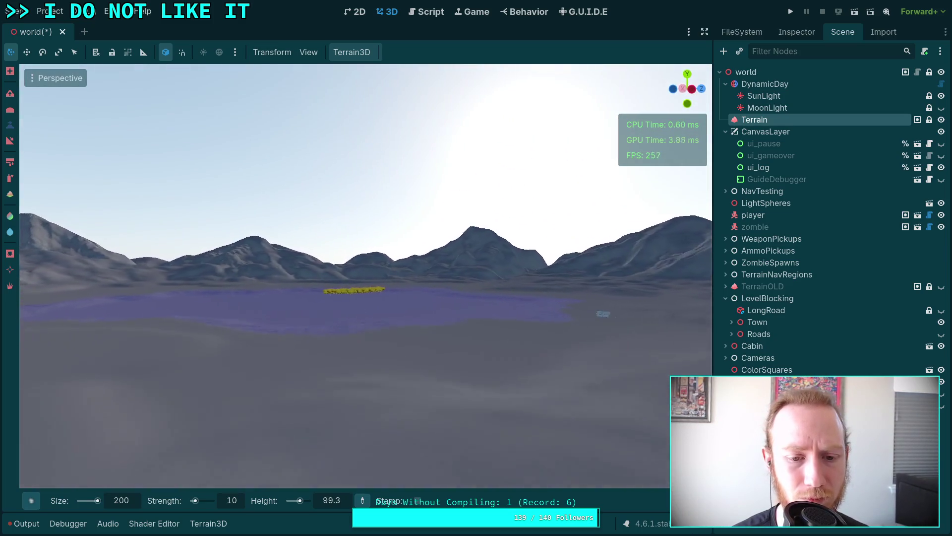
- Set DynamicDay's Initial Time to 0.7278 (17:28) and its Time Scale to 20.645
key("w")
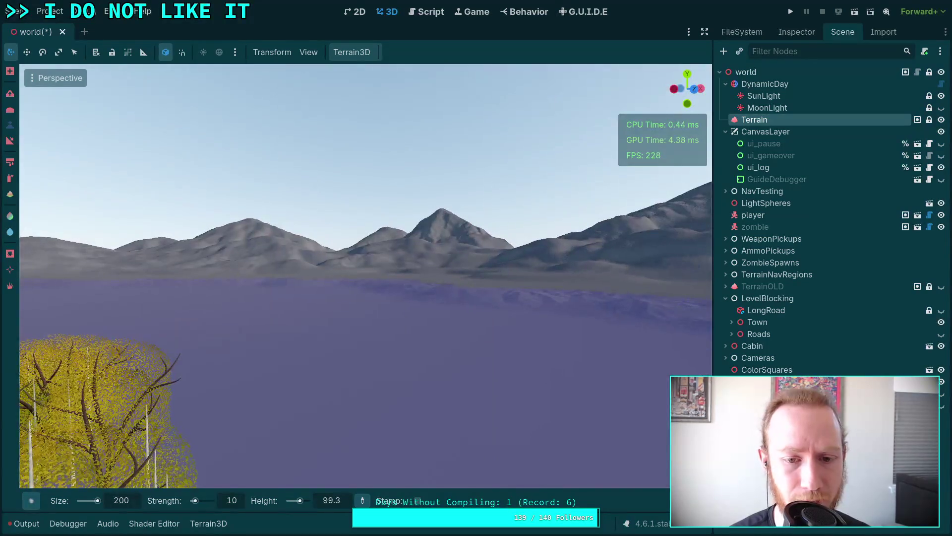
key("w")
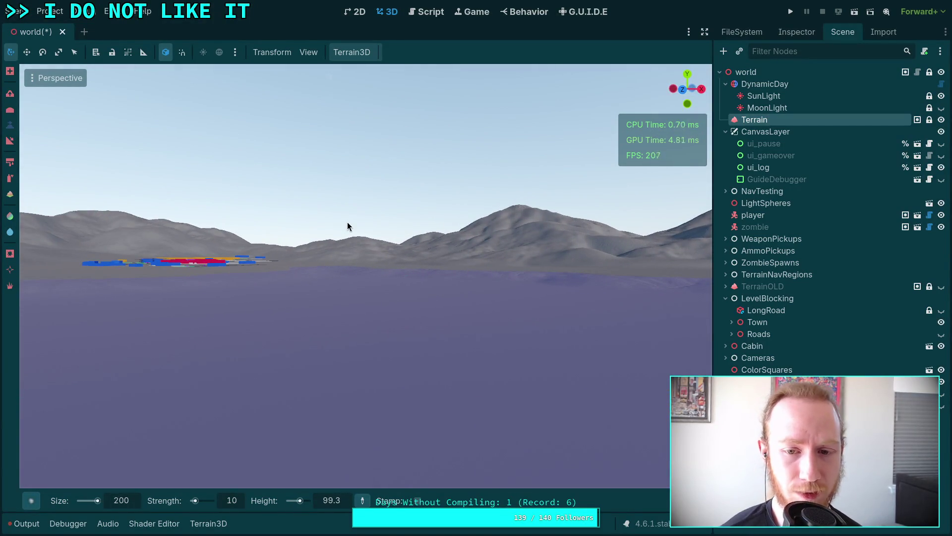
left_click(774, 84)
left_click(786, 37)
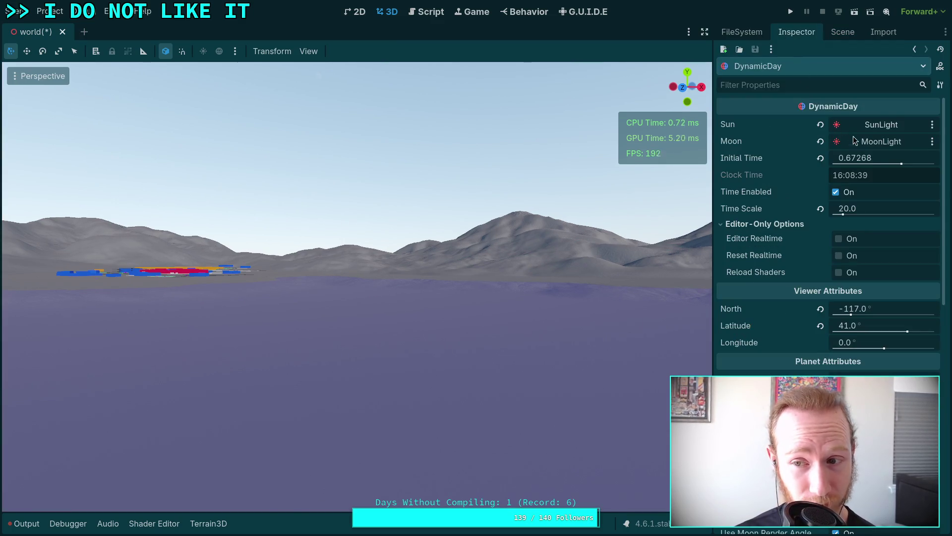
mouse_move(902, 166)
left_mouse_down()
mouse_move(867, 165)
mouse_move(889, 158)
mouse_move(876, 164)
left_mouse_up()
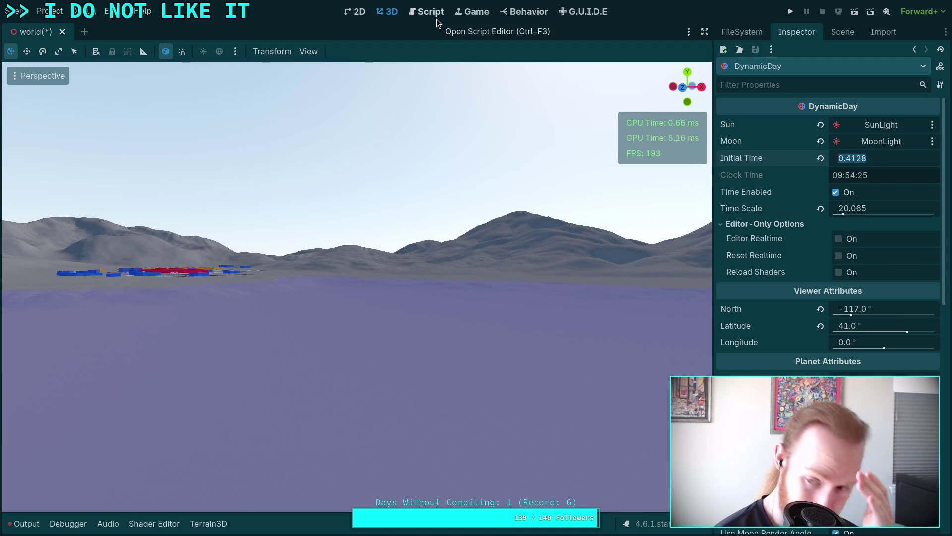
left_click_drag(874, 209, 888, 208)
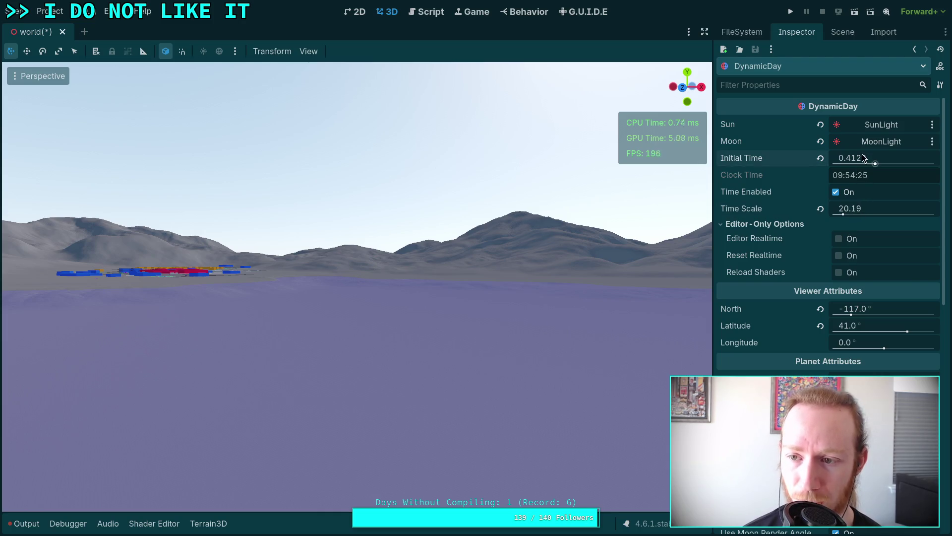
left_click_drag(864, 159, 869, 158)
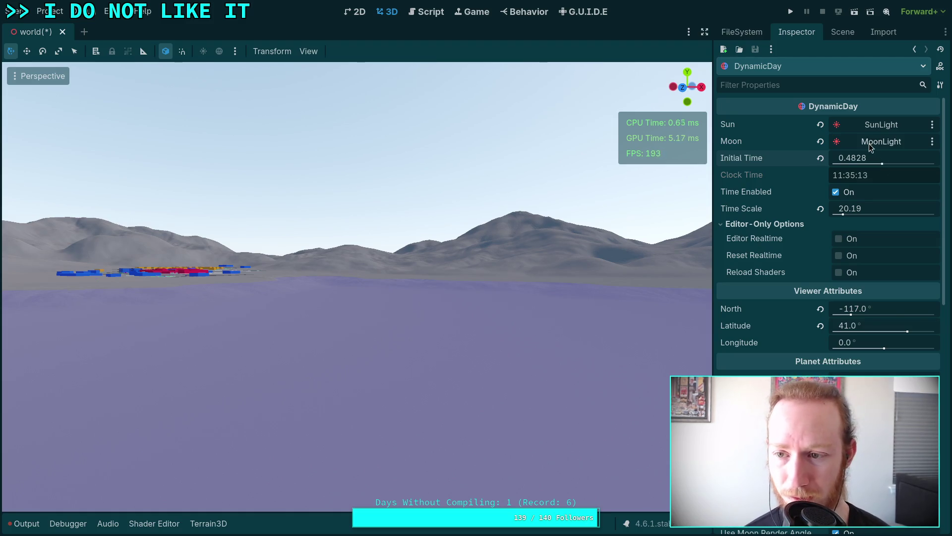
left_click_drag(862, 158, 873, 158)
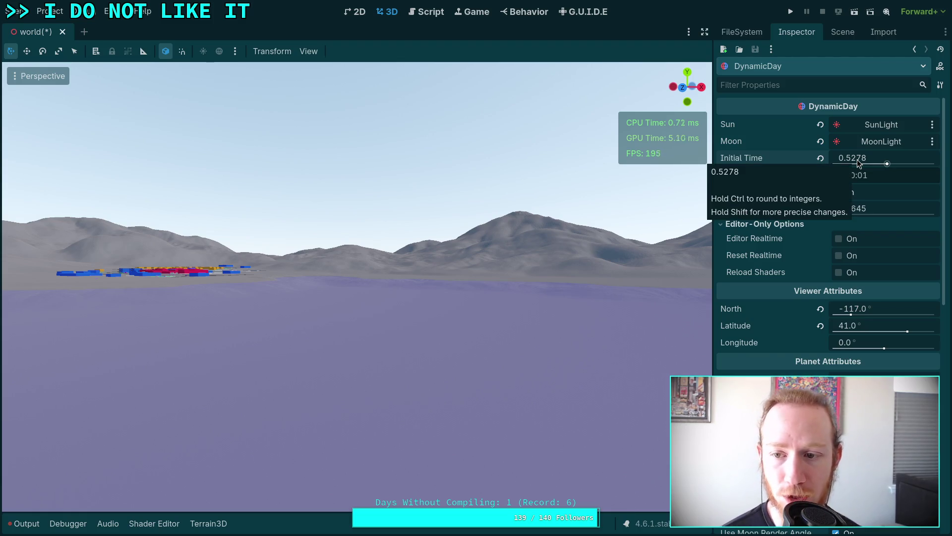
left_click_drag(859, 158, 897, 158)
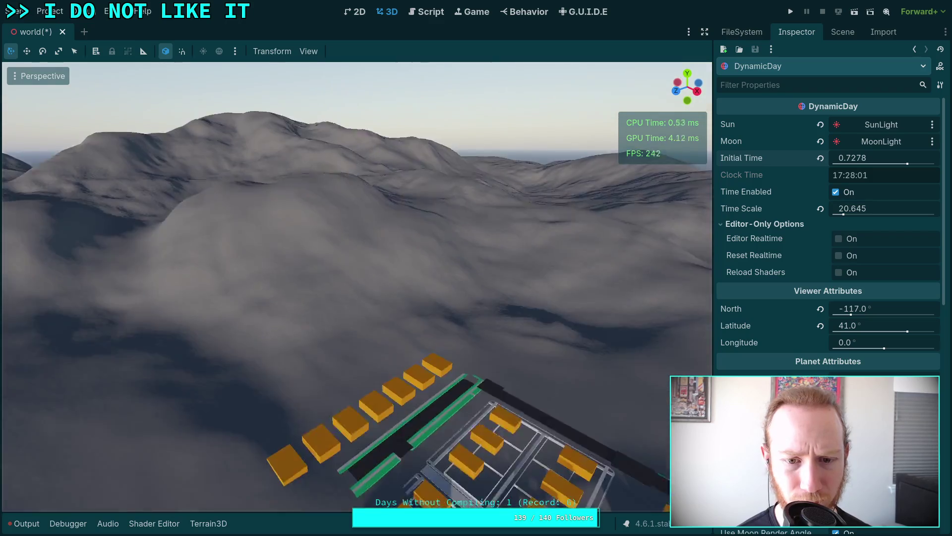
left_click_drag(372, 271, 373, 271)
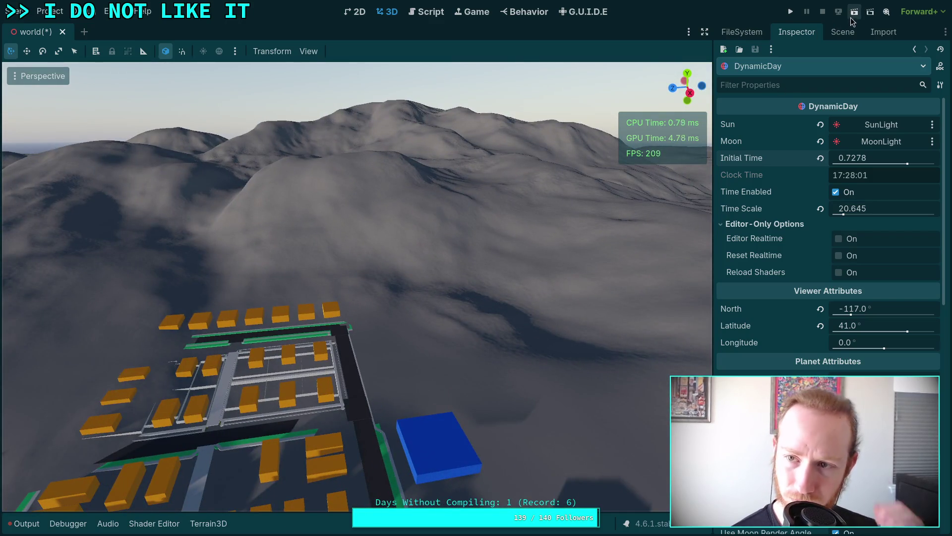
- Reselect the Terrain node and expand the 3D view to full width in distraction-free mode
left_click(842, 31)
left_click(764, 120)
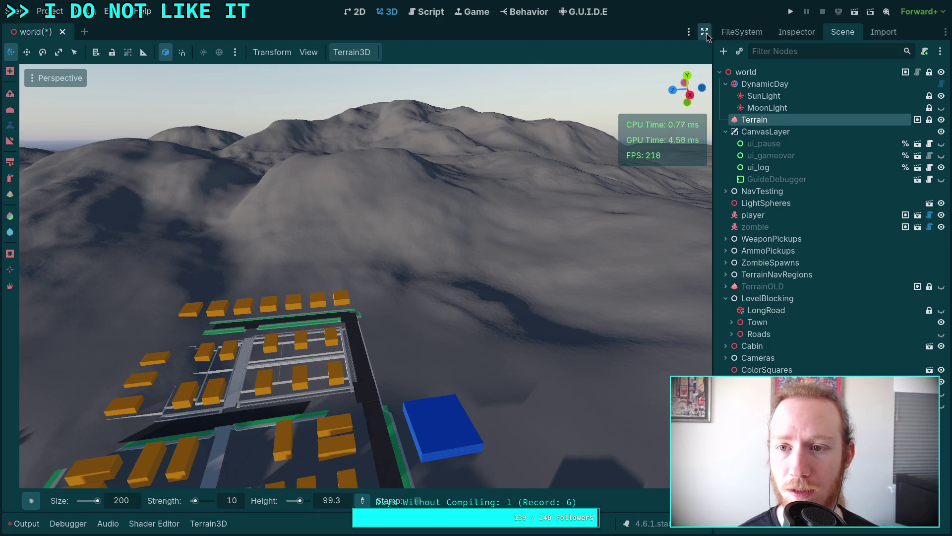
left_click(705, 33)
left_click_drag(371, 253, 371, 254)
- Pick a target sculpt height from the terrain, ending at 252.4
left_click(338, 335, "ctrl")
left_click(464, 384, "ctrl")
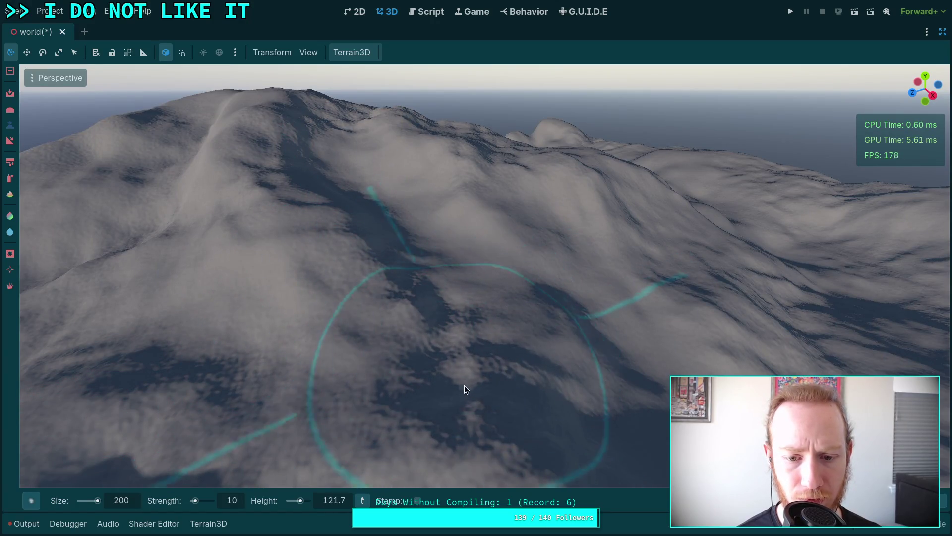
left_click(346, 229, "ctrl")
left_click_drag(378, 276, 379, 276)
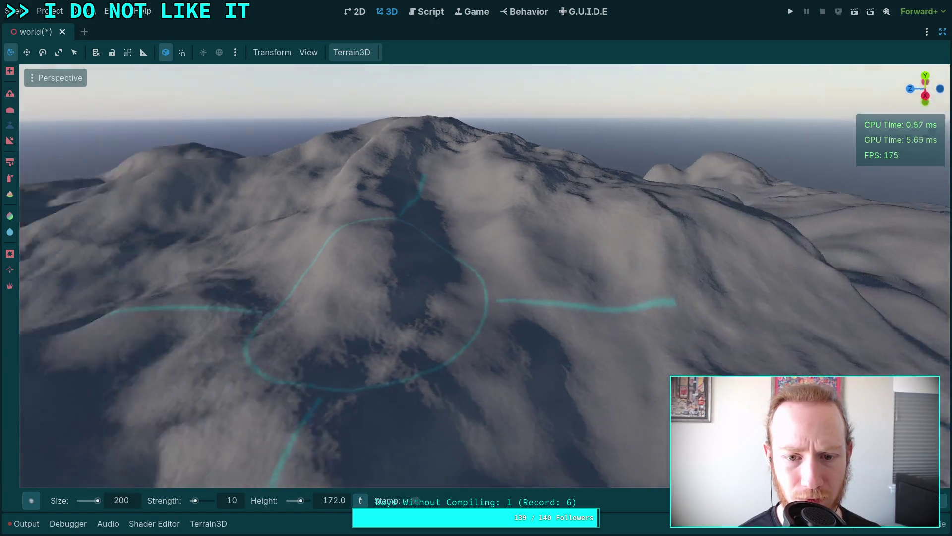
- Sculpt the mountain beside the town taller, then turn the view toward the village
left_click_drag(509, 238, 509, 239)
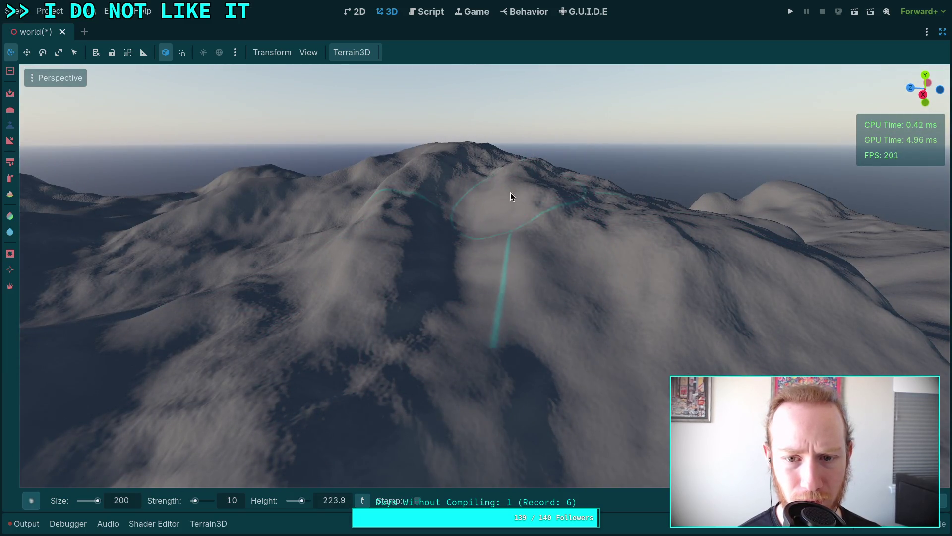
left_click_drag(532, 235, 533, 235)
left_click_drag(324, 213, 323, 212)
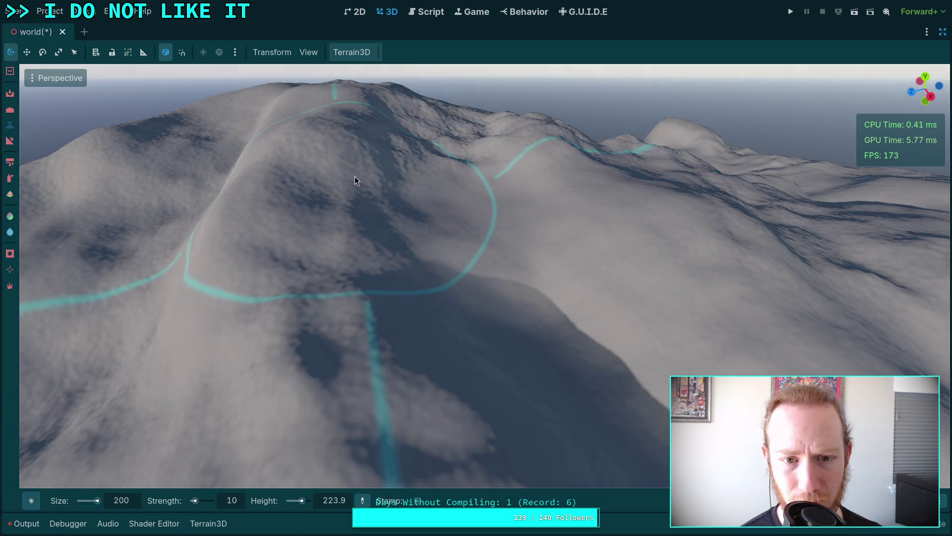
left_click_drag(402, 221, 404, 235)
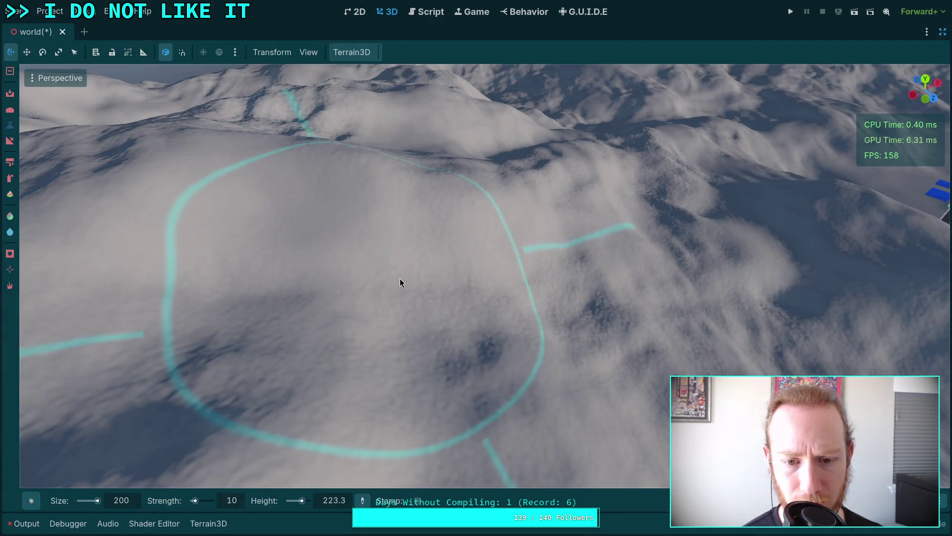
left_click_drag(515, 248, 460, 269)
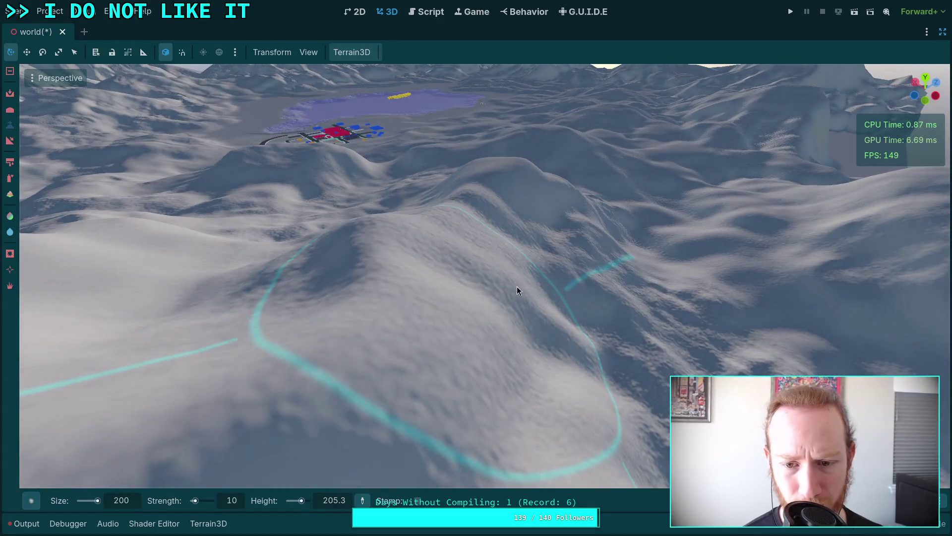
left_click_drag(517, 286, 514, 328)
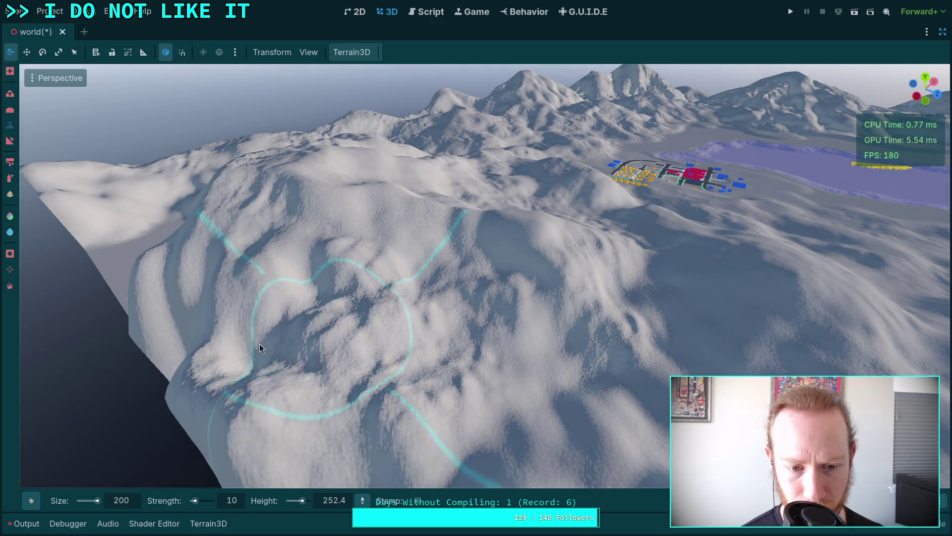
- Paint strokes down the mountain slope to carve new ridges and gullies
left_click_drag(347, 309, 332, 345)
left_click_drag(548, 353, 465, 366)
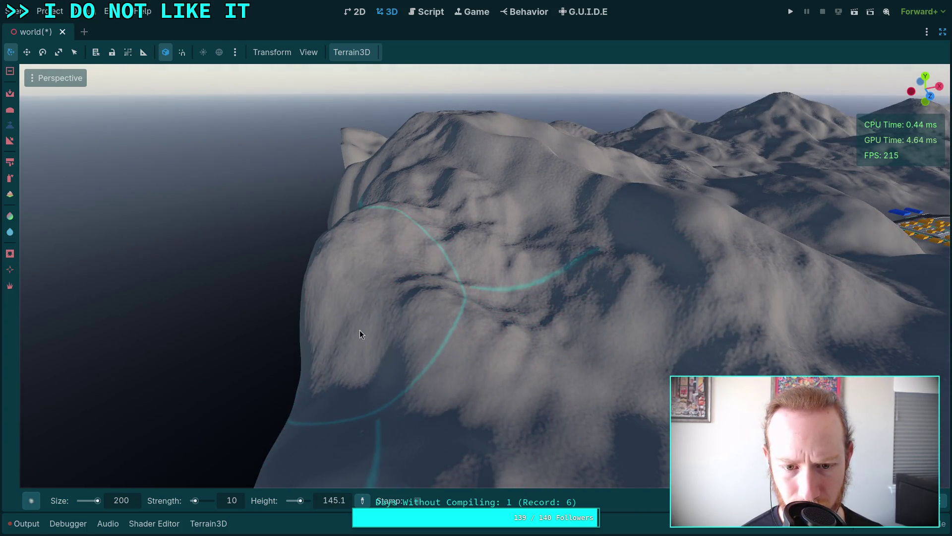
left_click_drag(359, 329, 331, 423)
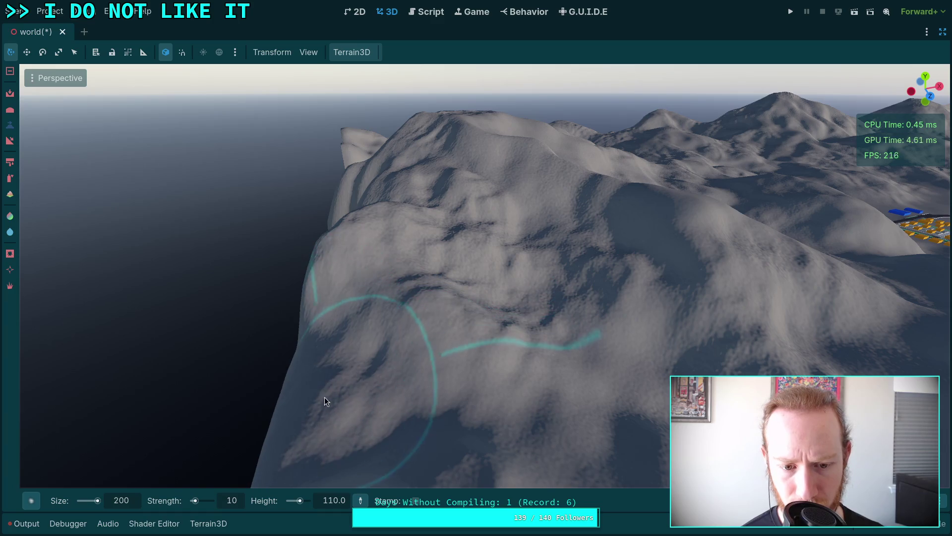
left_click_drag(286, 373, 357, 344)
left_click_drag(264, 452, 386, 395)
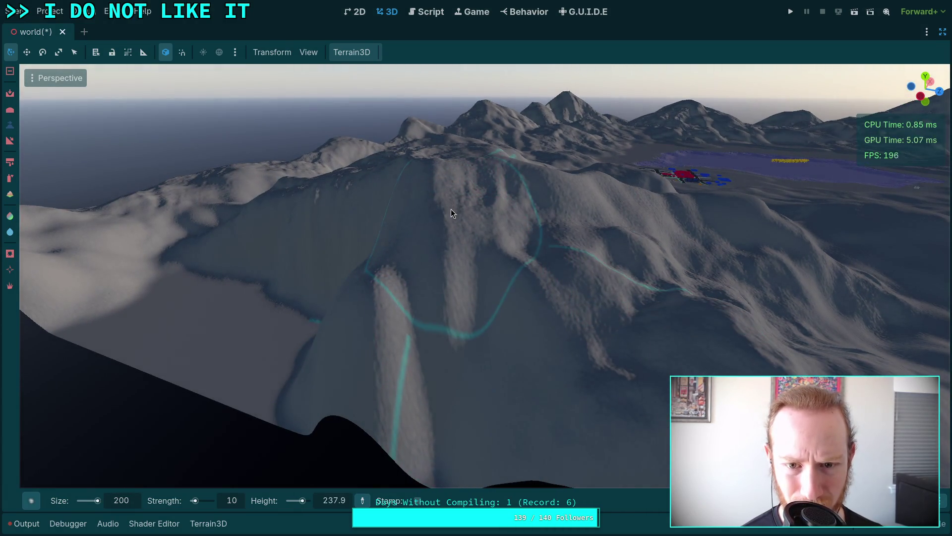
mouse_move(432, 322)
left_mouse_down()
mouse_move(433, 392)
mouse_move(512, 425)
mouse_move(582, 407)
mouse_move(516, 310)
mouse_move(469, 174)
left_mouse_up()
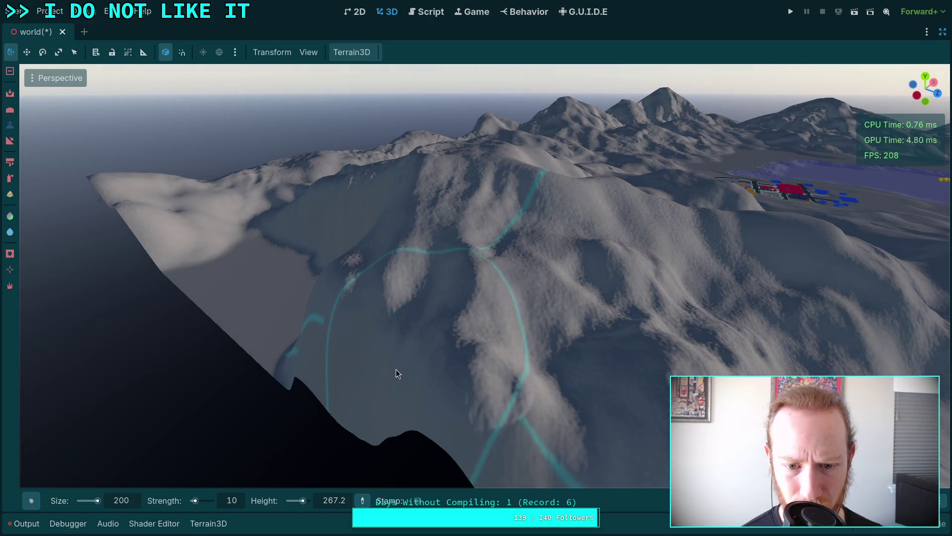
- Orbit around the resculpted mountain range to inspect it from several angles
left_click_drag(511, 366, 384, 359)
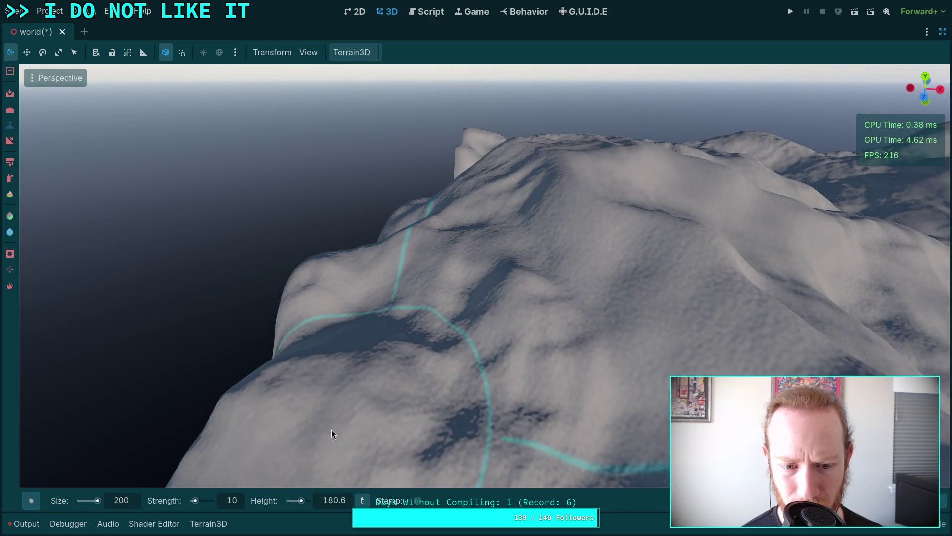
mouse_move(528, 375)
left_mouse_down()
mouse_move(399, 350)
mouse_move(447, 363)
mouse_move(496, 355)
left_mouse_up()
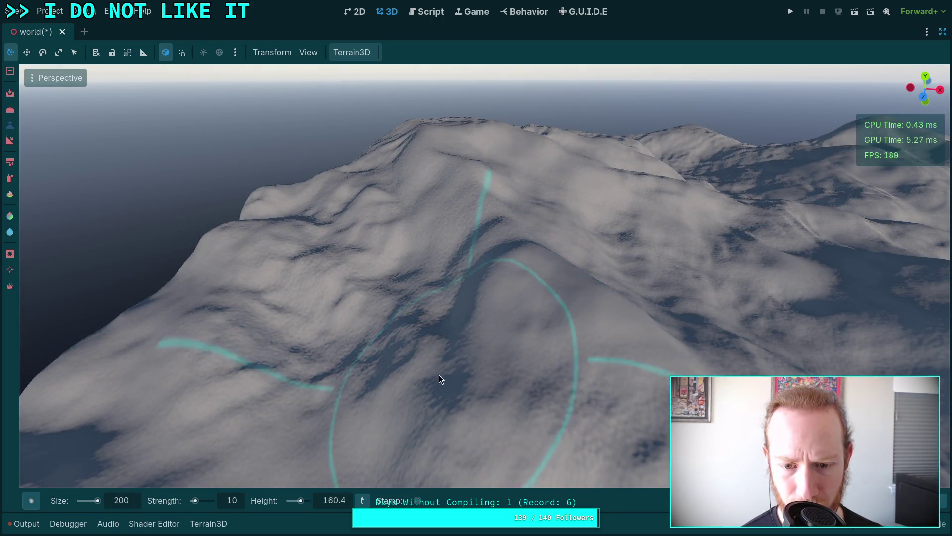
left_click_drag(559, 330, 538, 331)
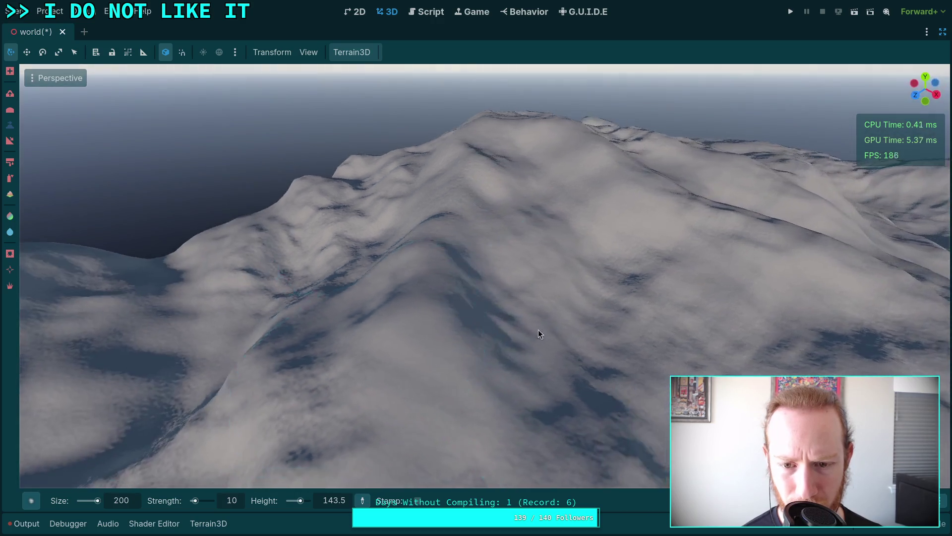
mouse_move(466, 215)
left_mouse_down()
mouse_move(441, 179)
mouse_move(465, 240)
left_mouse_up()
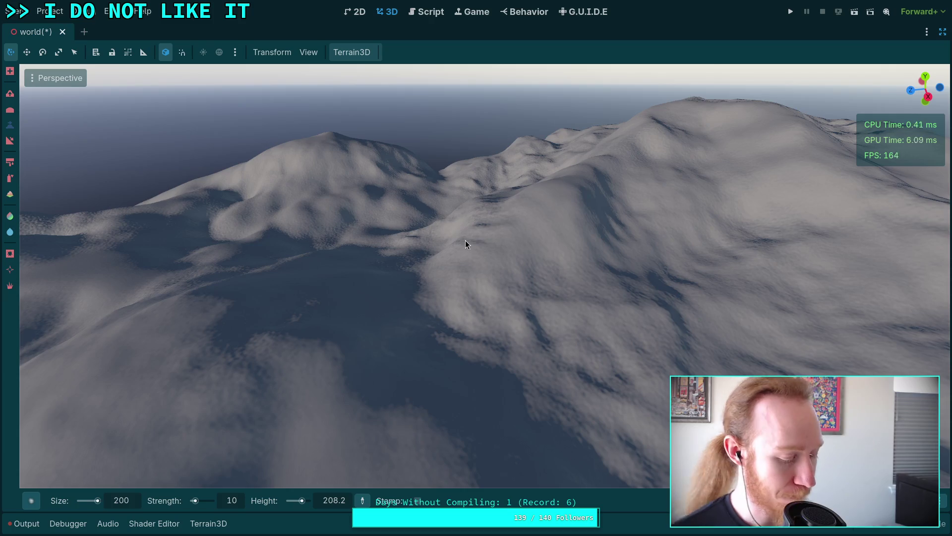
right_click(499, 250)
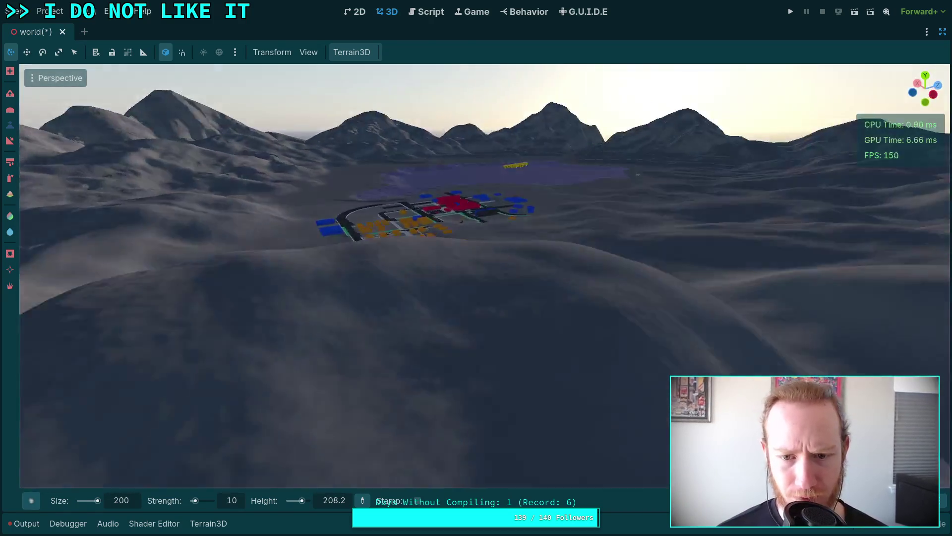
- Set DynamicDay's Initial Time to 0.4863 for 11:40 midday light
key("w")
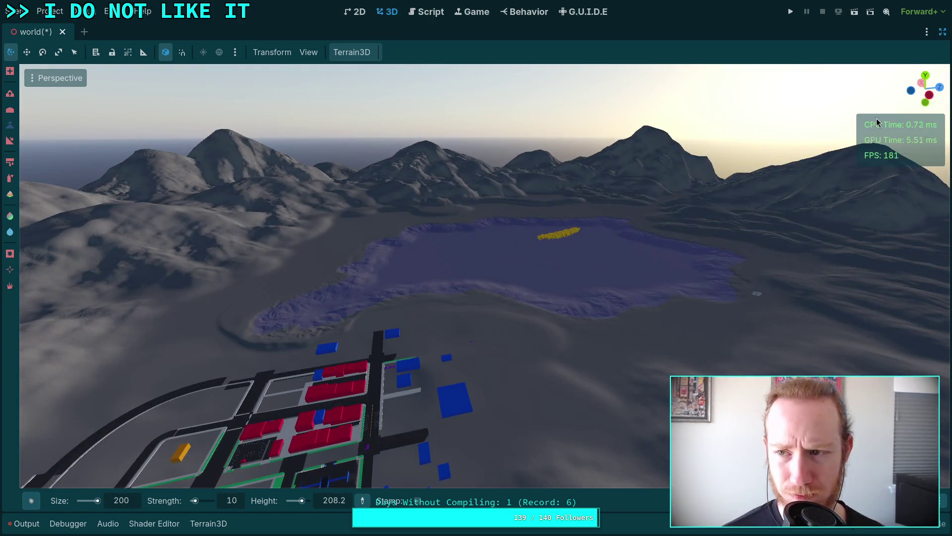
left_click(943, 33)
left_click(775, 84)
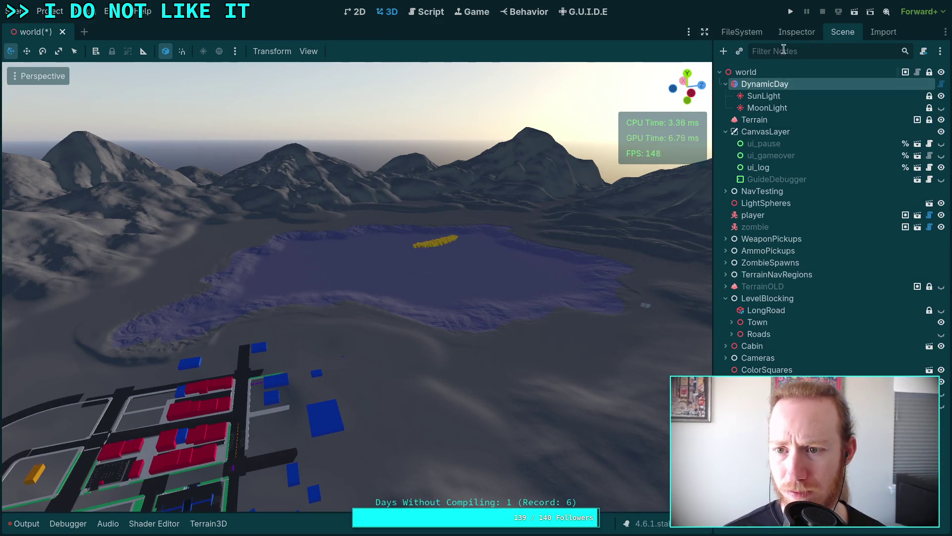
left_click(797, 32)
left_click_drag(874, 160, 852, 159)
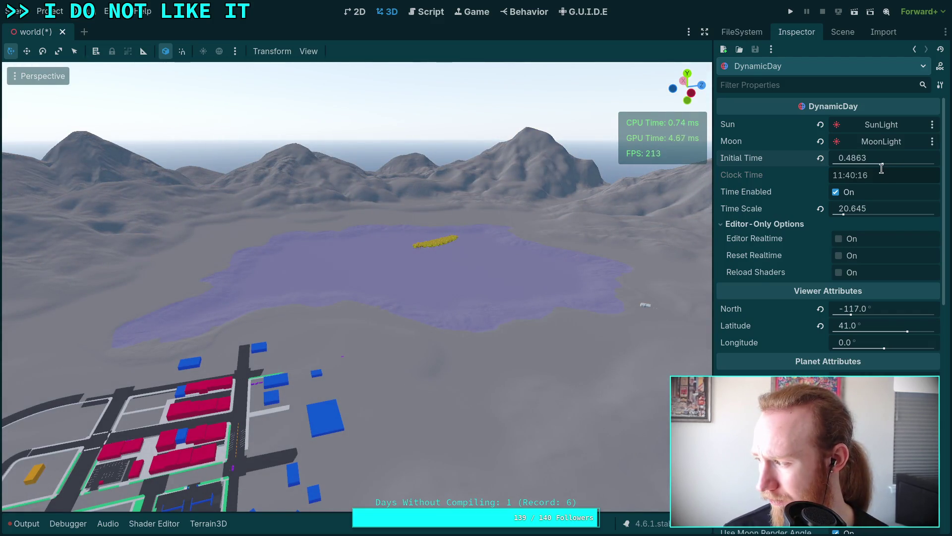
- Reselect the Terrain node and return to the full-width distraction-free view
left_click(843, 32)
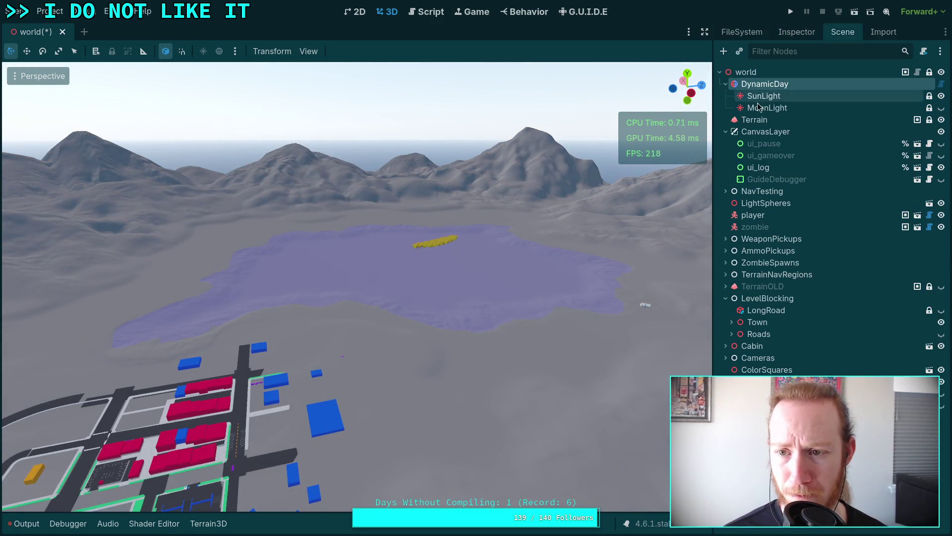
left_click(759, 117)
left_click(705, 32)
key("w")
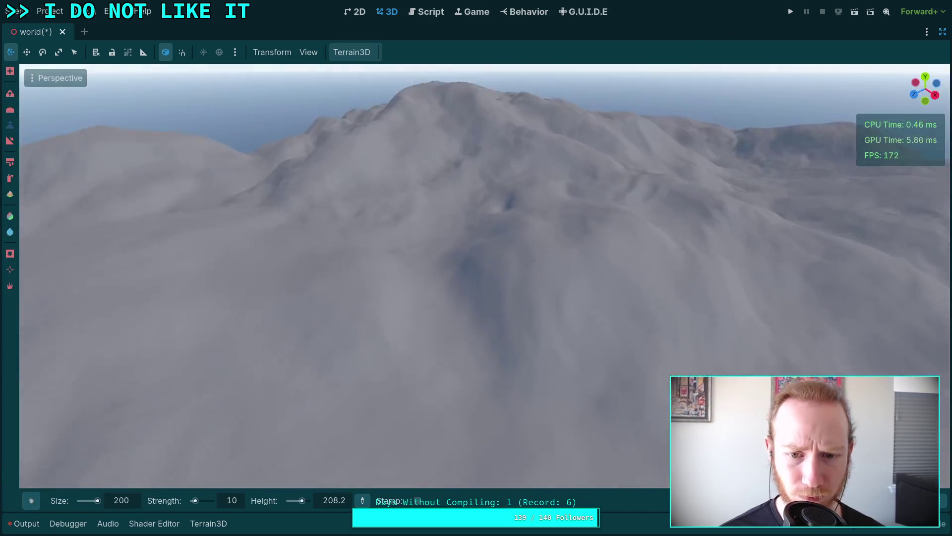
- Fly back and forth around the town to view the mountains beside and beyond it
key("s")
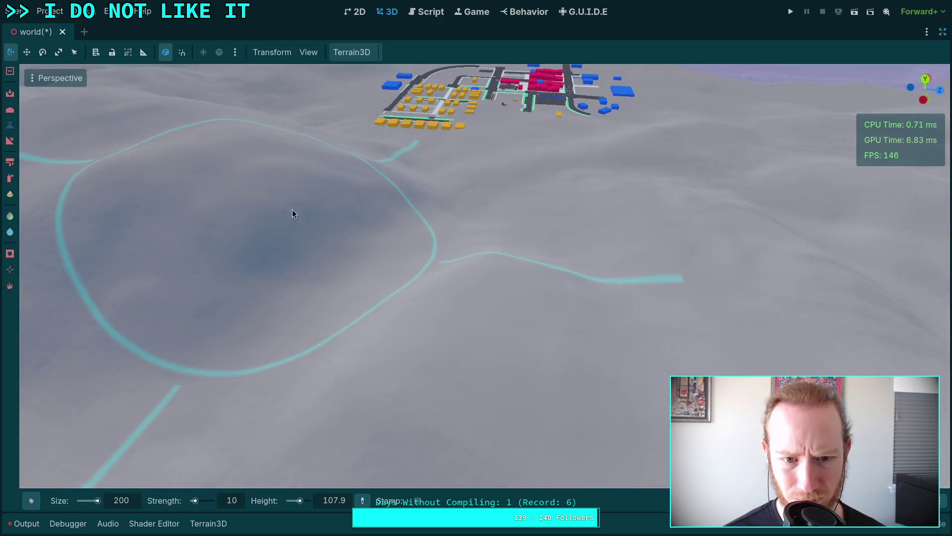
left_click_drag(364, 216, 223, 189)
key("s")
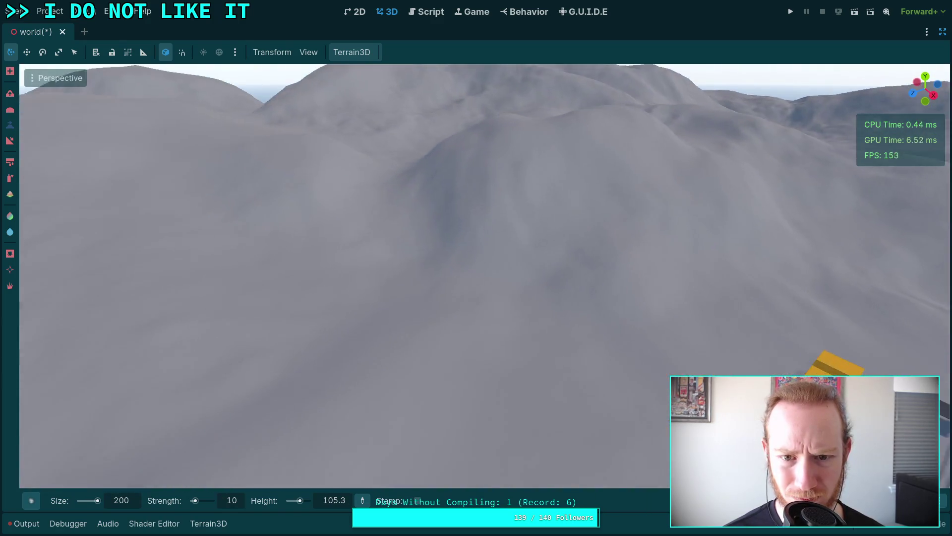
key("w")
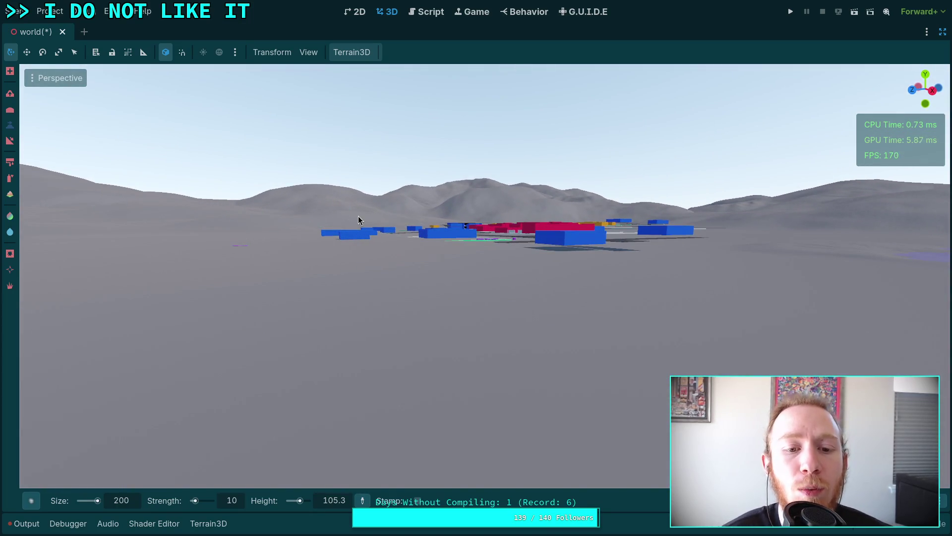
mouse_move(402, 242)
left_mouse_down()
mouse_move(307, 278)
mouse_move(327, 290)
mouse_move(553, 295)
left_mouse_up()
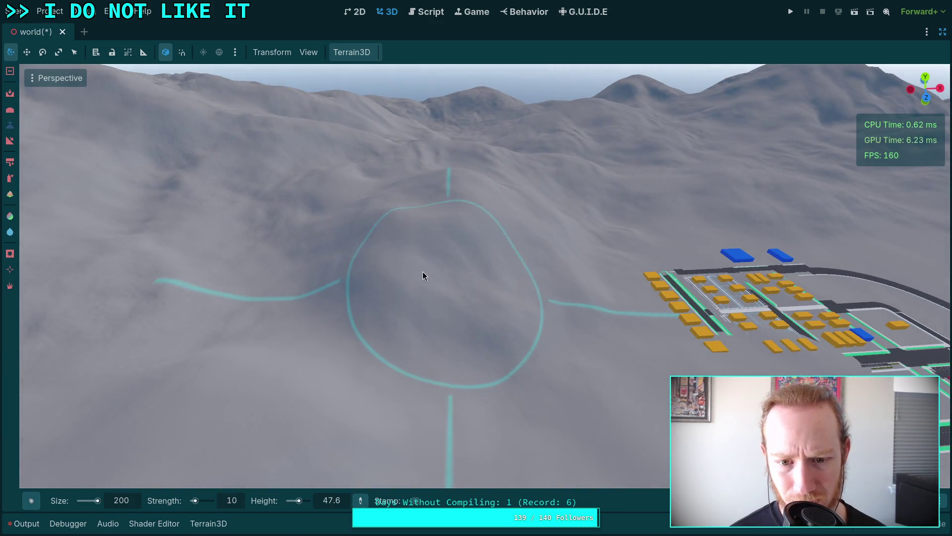
scroll(473, 228, "up", 4)
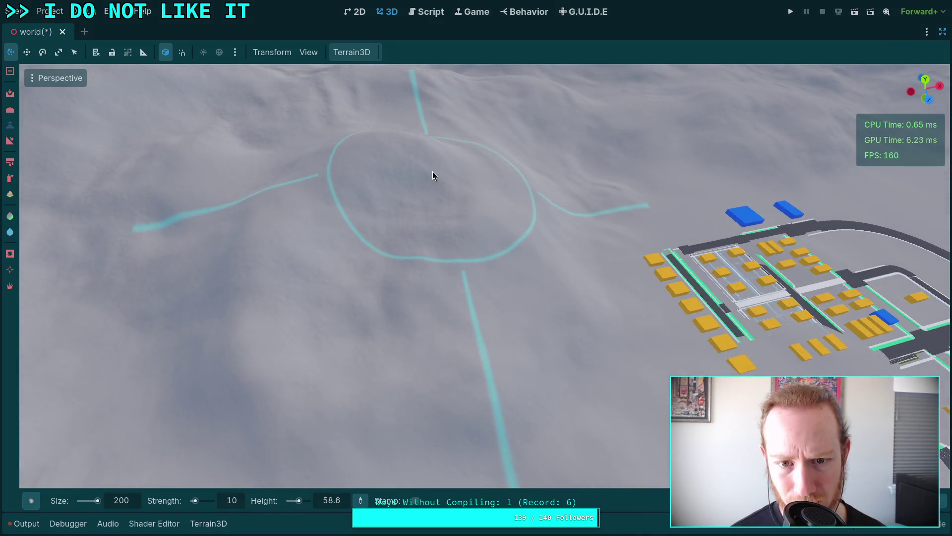
- Survey the hills from several angles, then leave distraction-free mode to show the docks
mouse_move(267, 338)
left_mouse_down()
mouse_move(267, 198)
mouse_move(267, 238)
mouse_move(427, 324)
left_mouse_up()
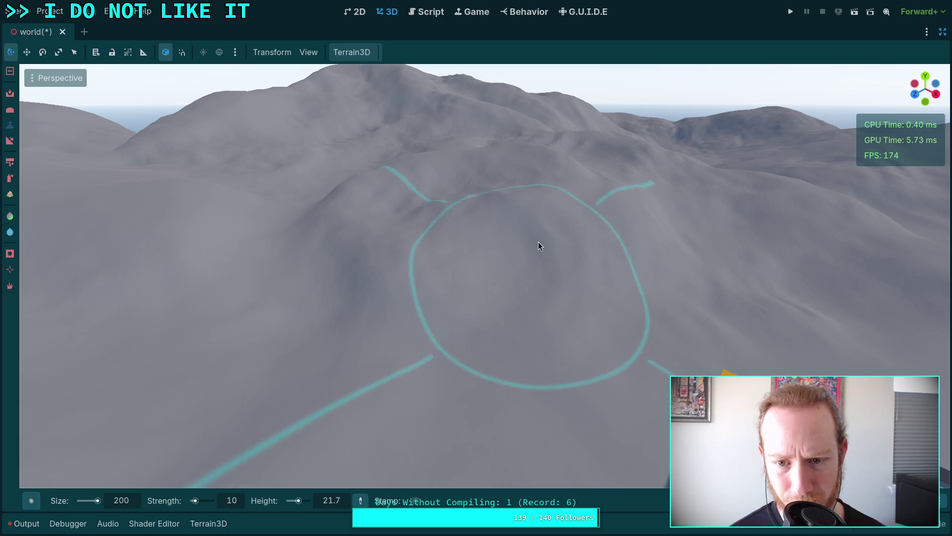
left_click_drag(514, 219, 392, 222)
left_click_drag(489, 266, 429, 271)
mouse_move(348, 253)
left_mouse_down()
mouse_move(458, 198)
mouse_move(359, 227)
mouse_move(514, 186)
mouse_move(432, 238)
mouse_move(486, 257)
mouse_move(383, 245)
mouse_move(518, 192)
mouse_move(534, 211)
mouse_move(515, 233)
mouse_move(501, 198)
mouse_move(461, 218)
mouse_move(454, 198)
mouse_move(501, 202)
mouse_move(476, 253)
mouse_move(383, 260)
mouse_move(515, 193)
mouse_move(586, 179)
mouse_move(581, 198)
mouse_move(485, 148)
mouse_move(446, 182)
mouse_move(478, 246)
mouse_move(410, 278)
mouse_move(508, 176)
mouse_move(453, 193)
mouse_move(521, 206)
mouse_move(448, 142)
mouse_move(499, 202)
mouse_move(476, 213)
mouse_move(496, 223)
mouse_move(467, 217)
mouse_move(496, 214)
mouse_move(481, 188)
mouse_move(476, 233)
mouse_move(476, 199)
mouse_move(459, 263)
mouse_move(428, 317)
mouse_move(447, 277)
mouse_move(403, 272)
mouse_move(466, 214)
mouse_move(380, 276)
mouse_move(411, 260)
mouse_move(496, 248)
mouse_move(439, 253)
mouse_move(425, 242)
mouse_move(456, 199)
mouse_move(427, 233)
mouse_move(396, 247)
mouse_move(446, 224)
mouse_move(479, 231)
mouse_move(479, 181)
mouse_move(484, 218)
mouse_move(468, 227)
left_mouse_up()
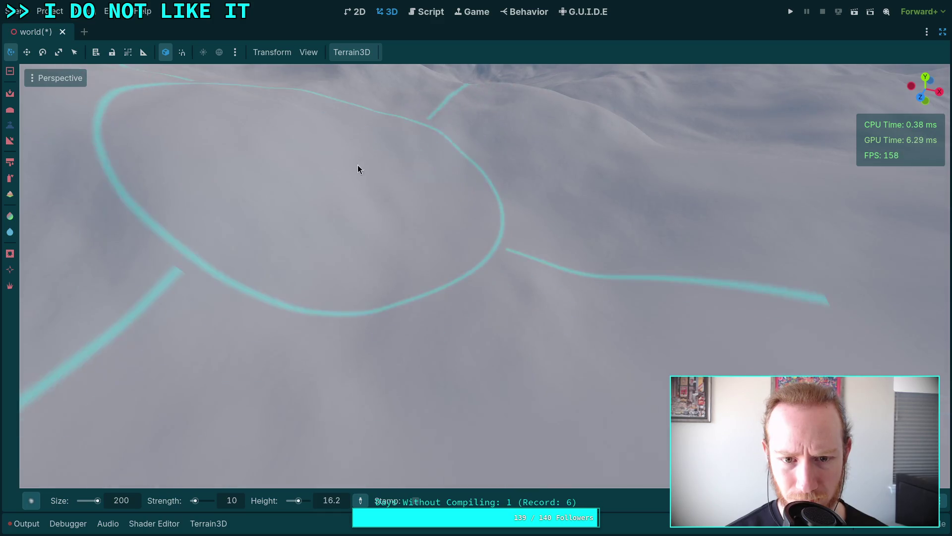
scroll(457, 221, "up", 3)
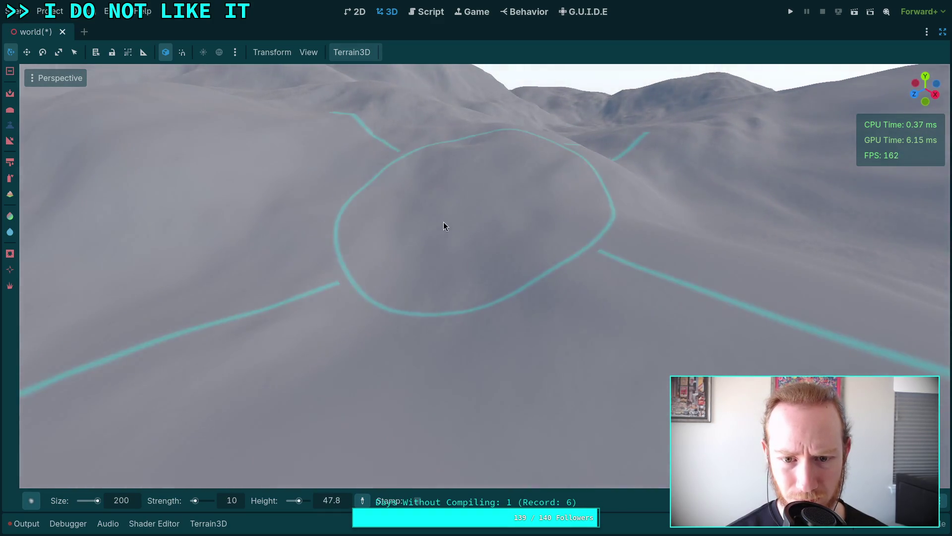
scroll(390, 288, "down", 5)
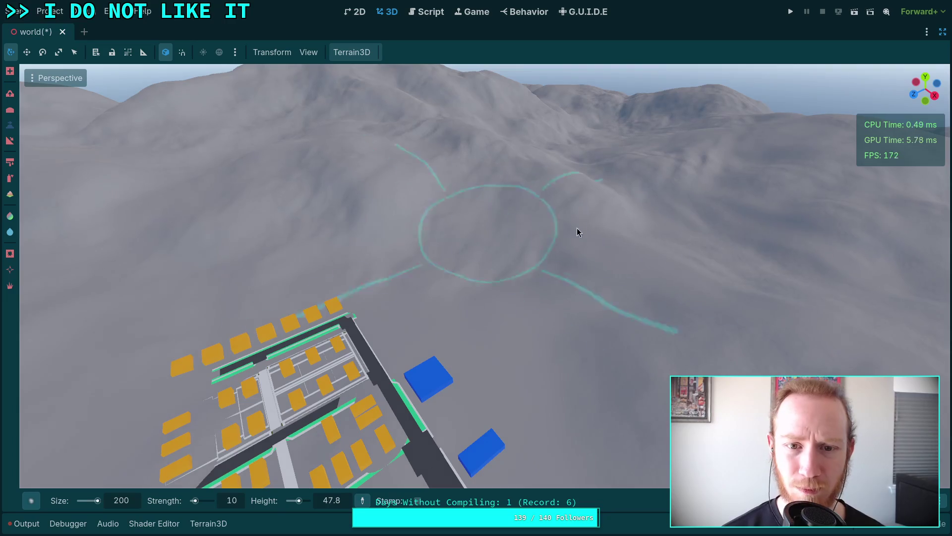
left_click(943, 33)
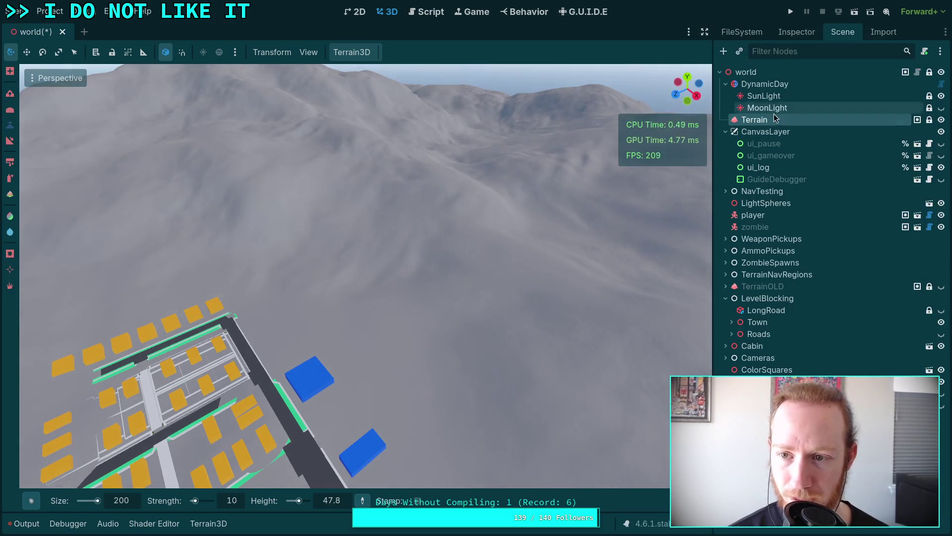
- Set DynamicDay's Initial Time to 0.3583 for 08:35 morning light
left_click(792, 85)
left_click(797, 32)
mouse_move(862, 162)
left_mouse_down()
mouse_move(877, 162)
mouse_move(852, 161)
mouse_move(860, 158)
left_mouse_up()
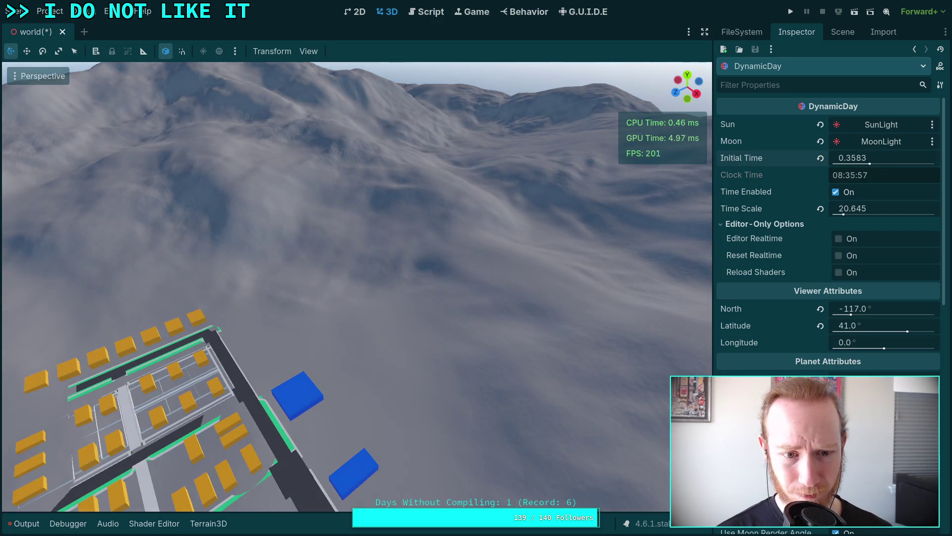
- Reselect the Terrain node and go back to the full-width distraction-free view
left_click(842, 32)
left_click(751, 117)
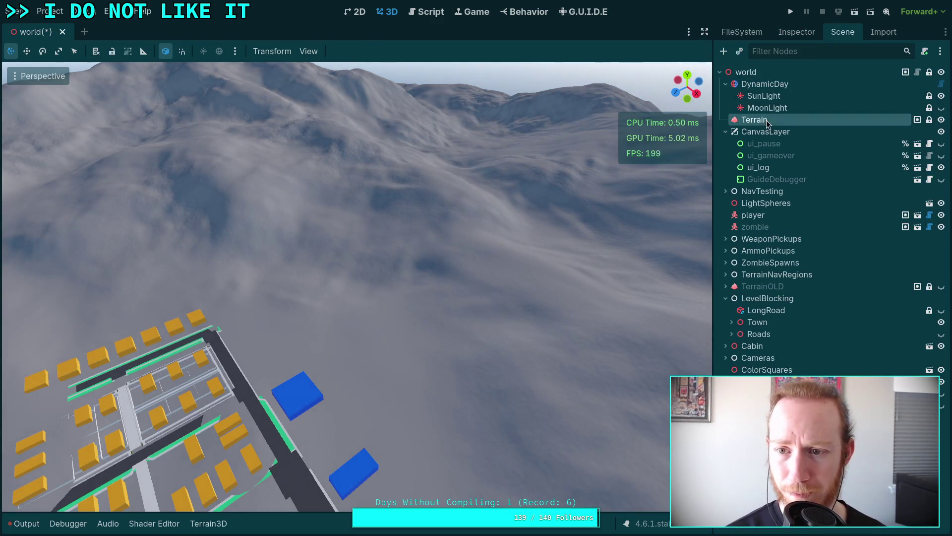
left_click(704, 32)
scroll(525, 227, "up", 5)
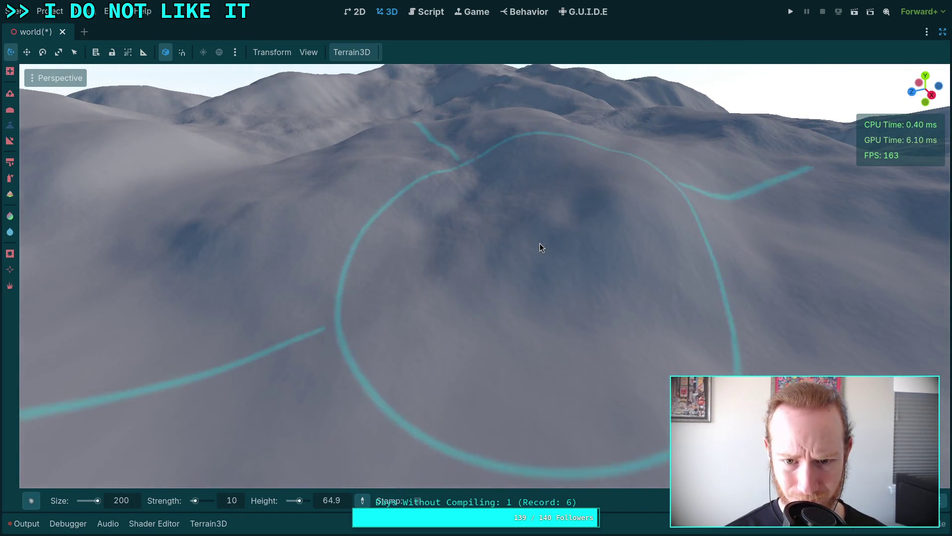
left_click_drag(539, 244, 486, 226)
left_click_drag(535, 245, 496, 303)
mouse_move(532, 275)
left_mouse_down()
mouse_move(513, 250)
mouse_move(466, 234)
mouse_move(470, 222)
left_mouse_up()
mouse_move(404, 255)
left_mouse_down()
mouse_move(442, 207)
mouse_move(446, 240)
mouse_move(425, 310)
mouse_move(382, 366)
mouse_move(464, 330)
mouse_move(520, 279)
mouse_move(382, 251)
mouse_move(459, 219)
mouse_move(538, 235)
mouse_move(480, 262)
mouse_move(479, 185)
mouse_move(421, 201)
mouse_move(355, 142)
mouse_move(373, 208)
left_mouse_up()
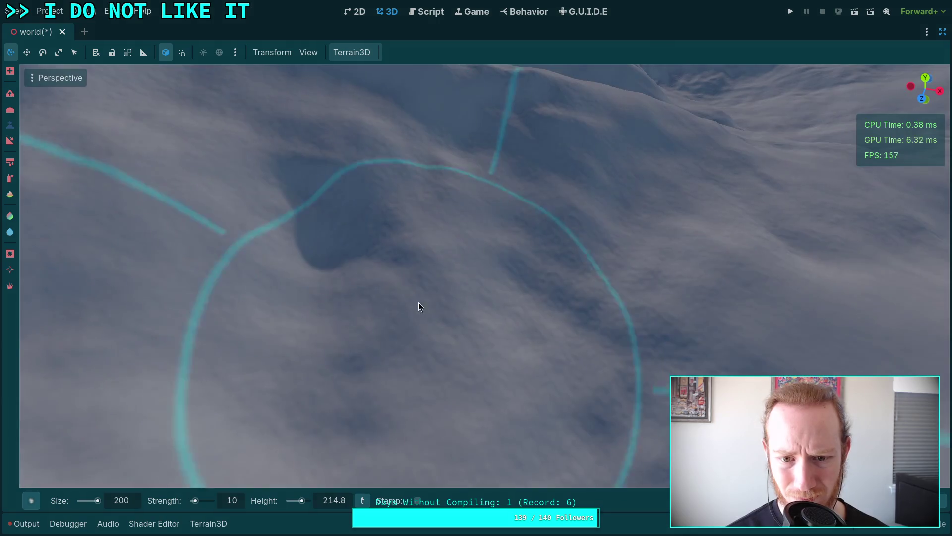
mouse_move(419, 302)
left_mouse_down()
mouse_move(310, 239)
mouse_move(350, 282)
mouse_move(328, 181)
mouse_move(347, 233)
mouse_move(415, 243)
mouse_move(540, 336)
left_mouse_up()
scroll(377, 288, "down", 5)
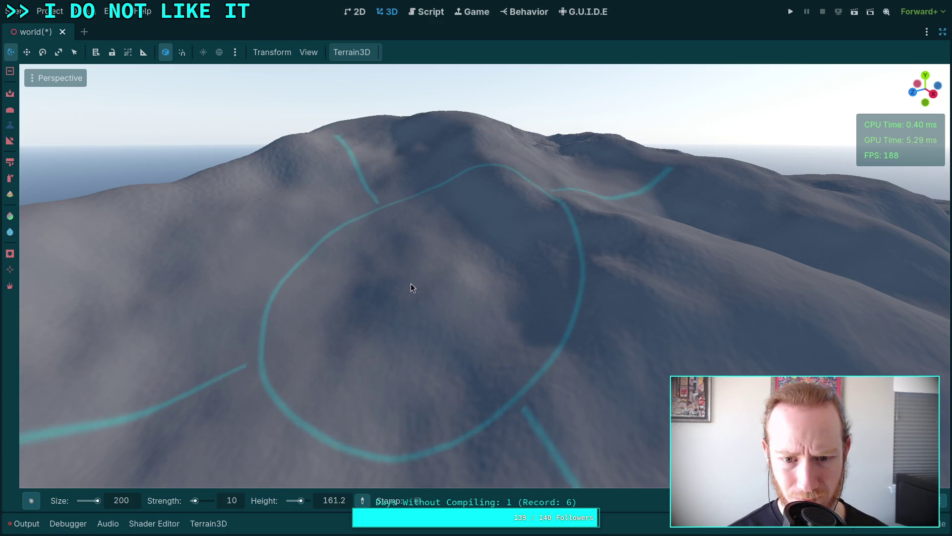
key("w")
key("s")
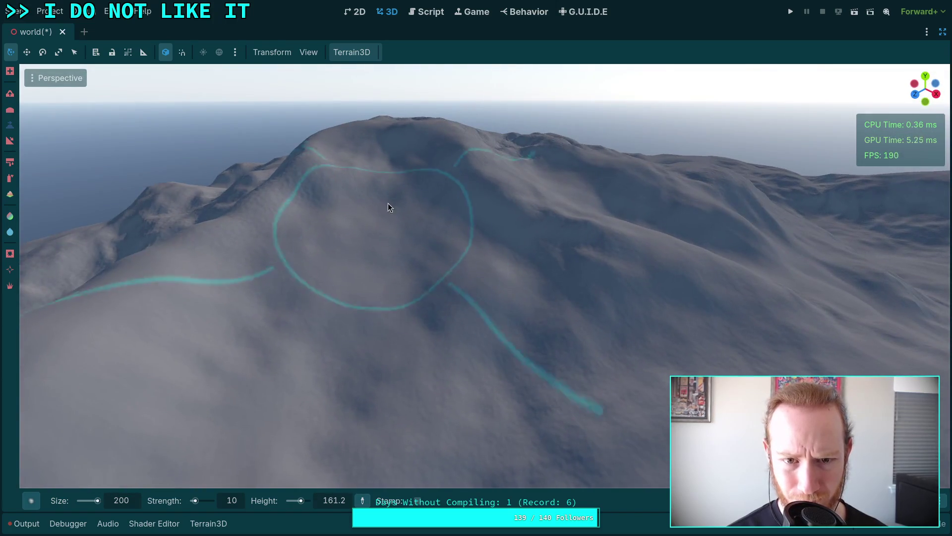
left_click_drag(388, 202, 387, 317)
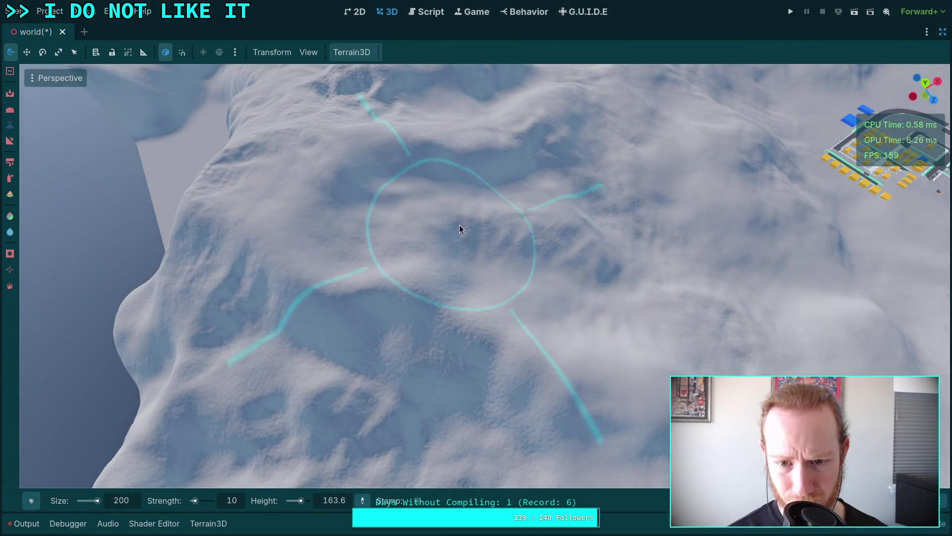
left_click_drag(588, 221, 587, 164)
left_click_drag(470, 248, 470, 220)
scroll(491, 255, "up", 5)
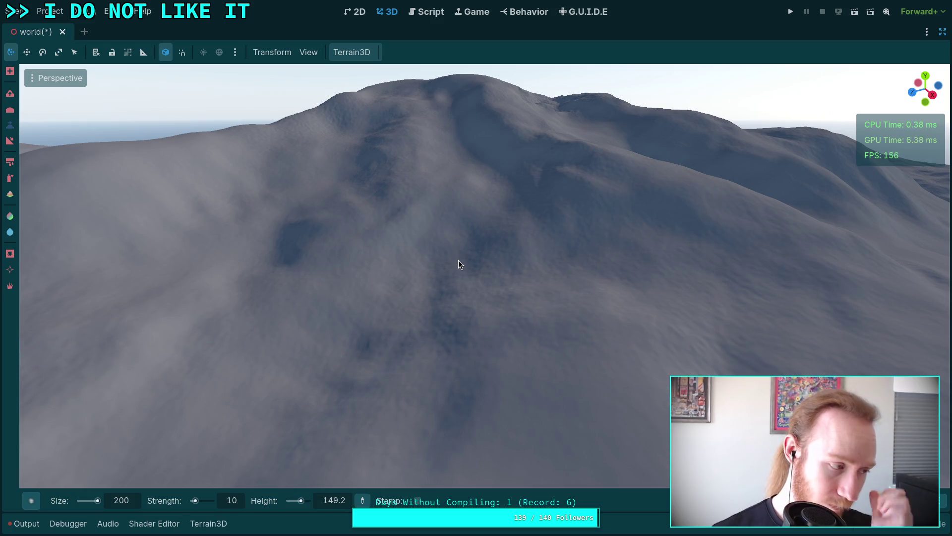
mouse_move(31, 501)
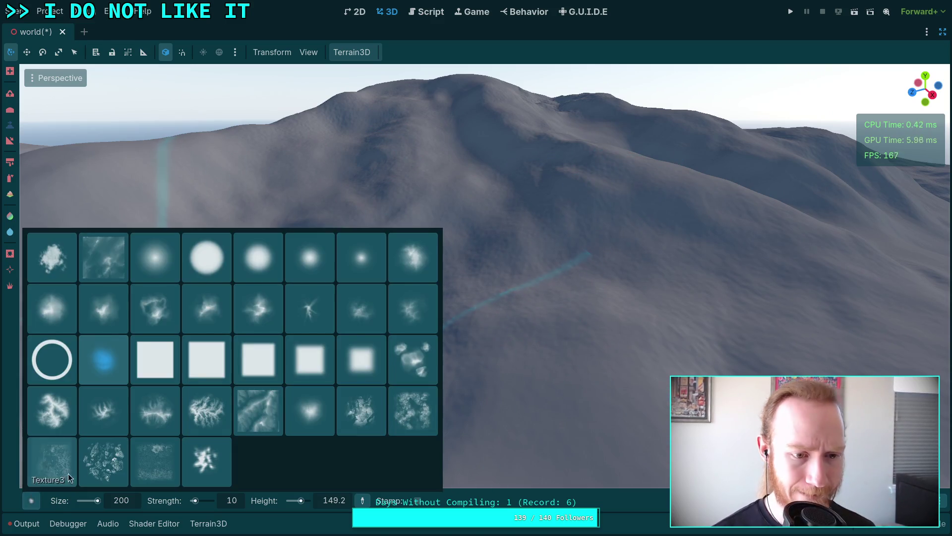
- Switch the terrain brush to the Circle0 shape and orbit around the hilltop
left_click(160, 253)
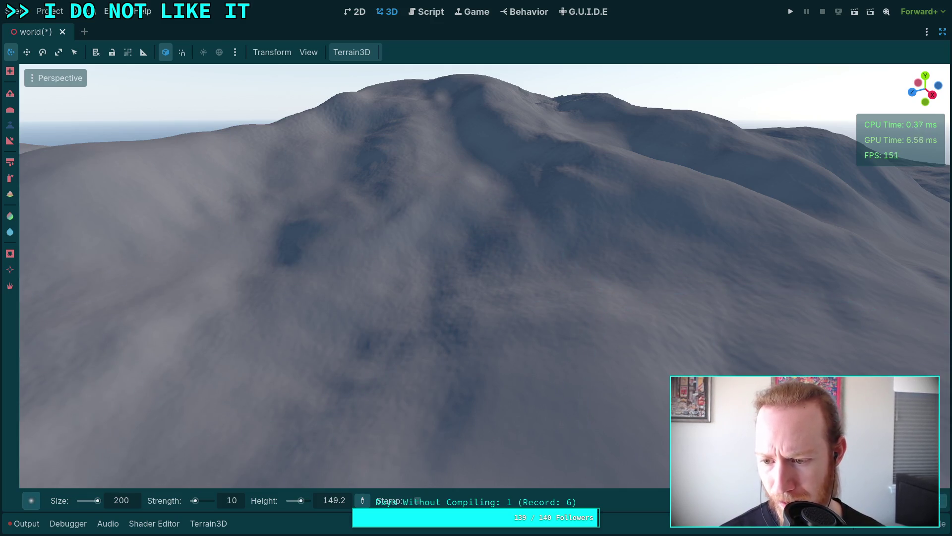
left_click_drag(446, 349, 435, 122)
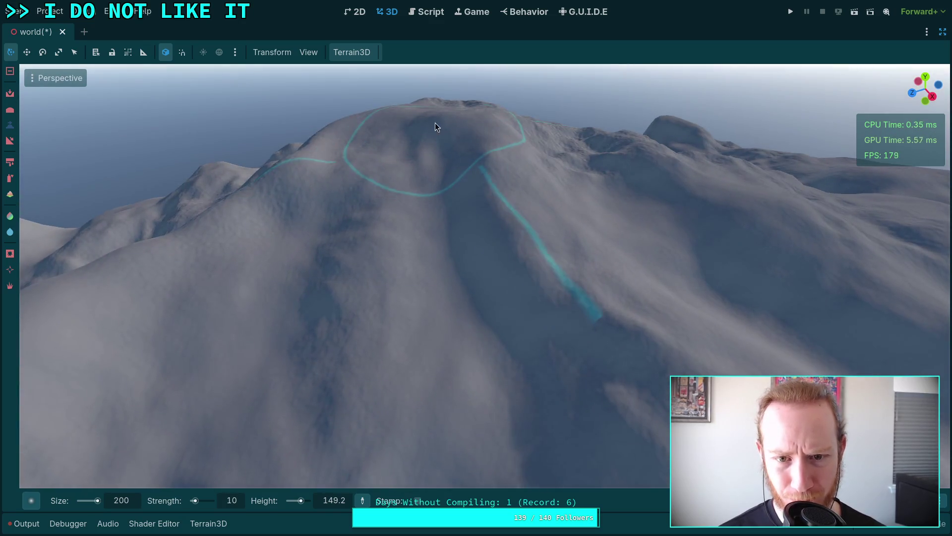
mouse_move(390, 180)
left_mouse_down()
mouse_move(377, 293)
mouse_move(457, 281)
mouse_move(438, 192)
mouse_move(464, 245)
mouse_move(452, 318)
mouse_move(463, 141)
mouse_move(483, 296)
mouse_move(433, 318)
mouse_move(436, 230)
mouse_move(459, 295)
mouse_move(526, 326)
mouse_move(497, 288)
mouse_move(389, 223)
mouse_move(334, 229)
mouse_move(412, 264)
mouse_move(466, 324)
mouse_move(378, 346)
mouse_move(416, 209)
left_mouse_up()
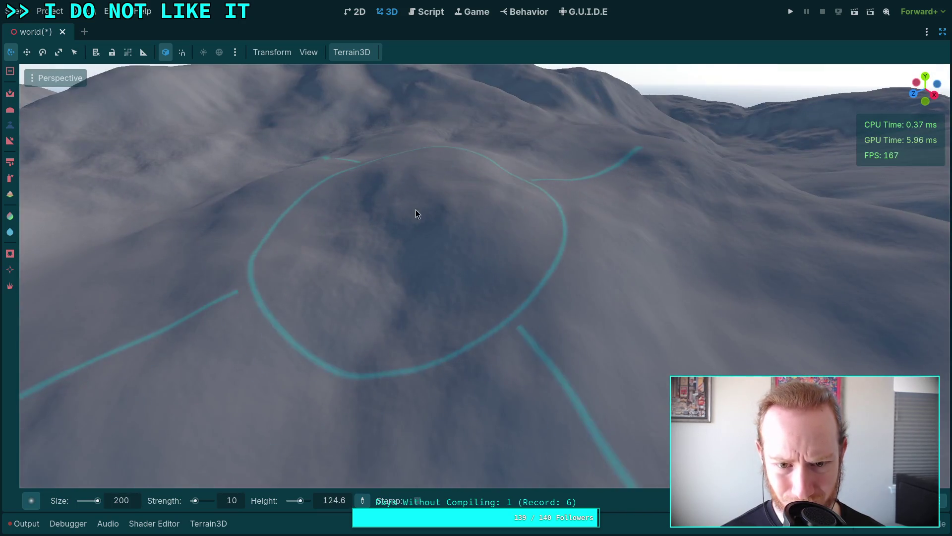
- Reshape the hill beside the town blocks, then view it from wider angles
left_click_drag(395, 324, 405, 315)
left_click_drag(398, 271, 398, 270)
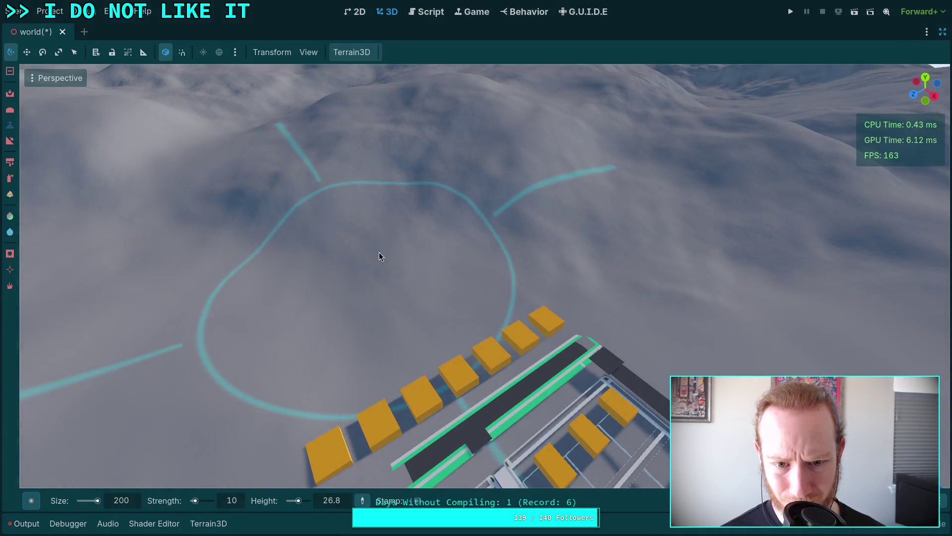
left_click_drag(287, 252, 495, 293)
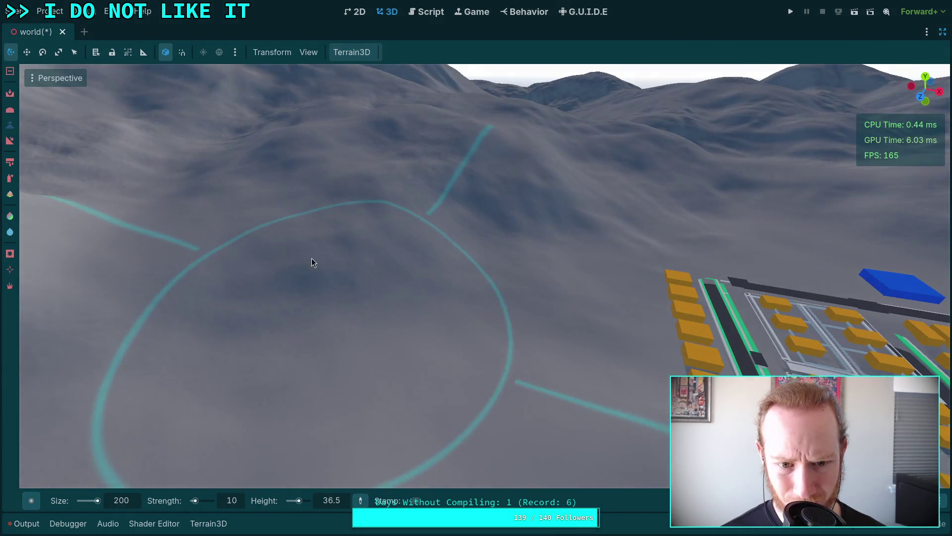
mouse_move(416, 284)
left_mouse_down()
mouse_move(383, 191)
mouse_move(417, 337)
mouse_move(376, 355)
mouse_move(365, 319)
mouse_move(454, 317)
mouse_move(417, 340)
mouse_move(419, 465)
mouse_move(365, 377)
mouse_move(383, 339)
mouse_move(433, 315)
left_mouse_up()
left_click_drag(491, 215, 413, 152)
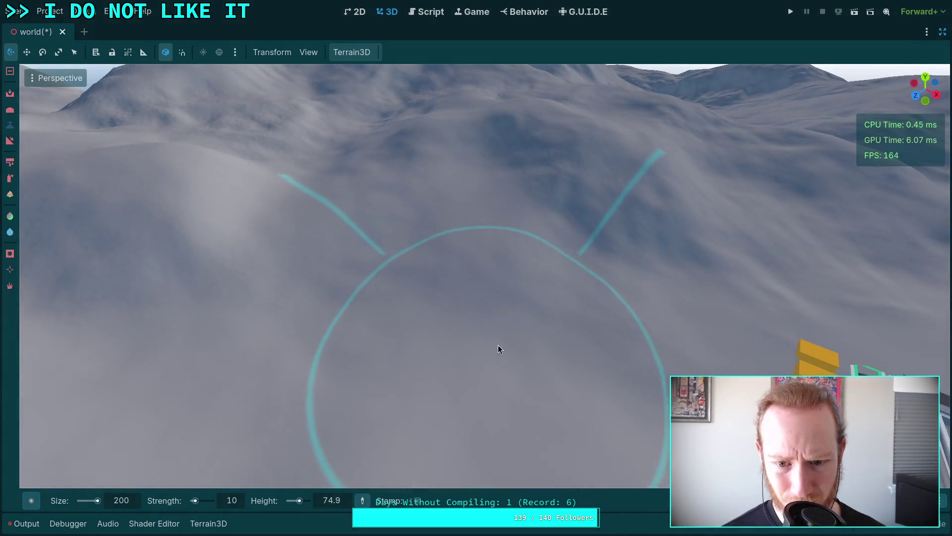
left_click_drag(482, 182, 448, 239)
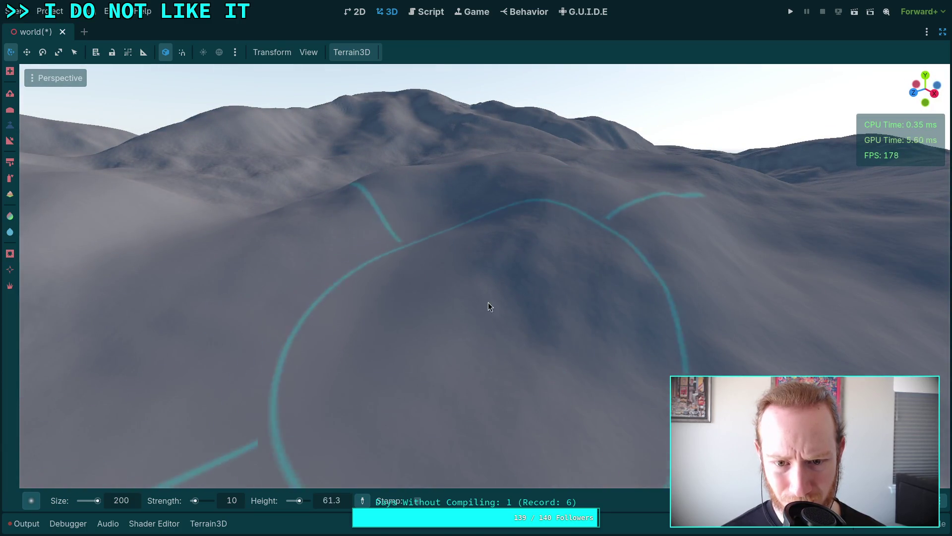
left_click_drag(577, 309, 577, 309)
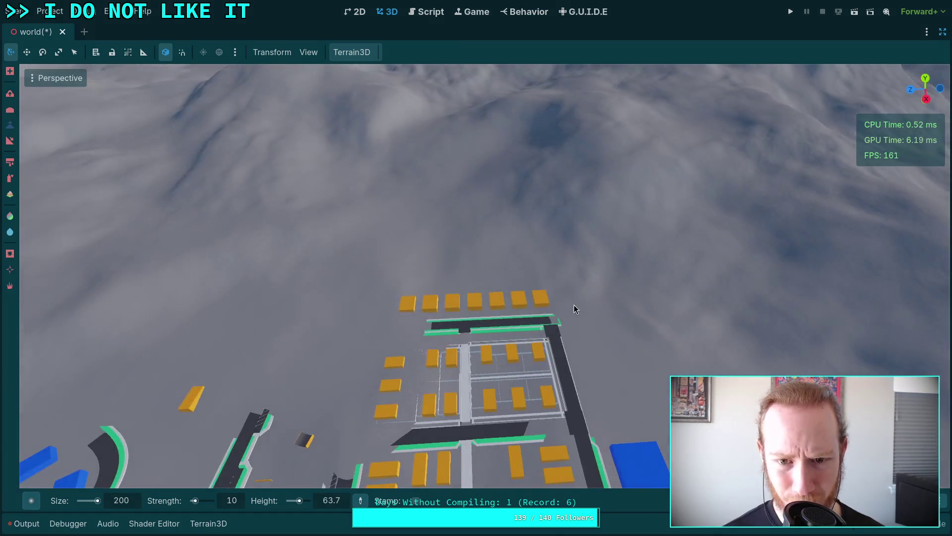
mouse_move(28, 504)
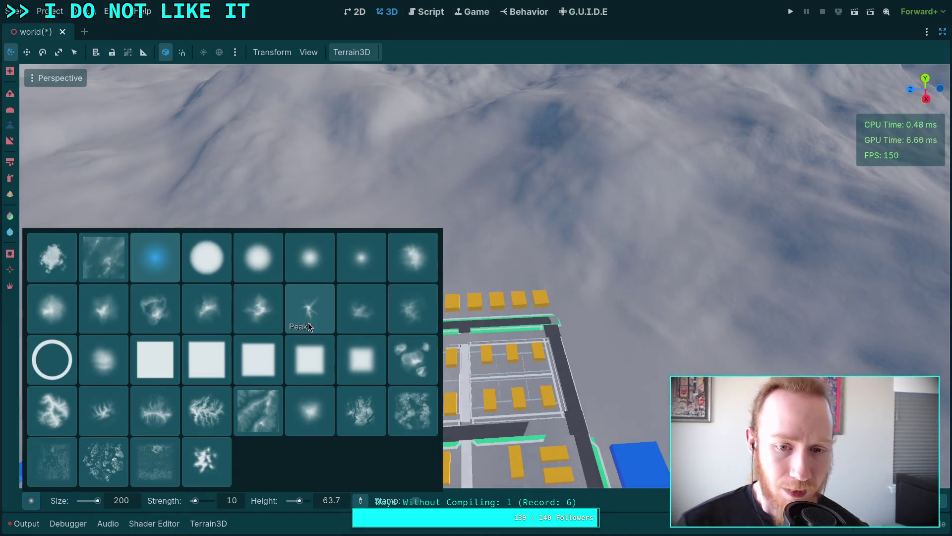
- Try the Smoke brush shape, then settle back on a round brush
left_click(113, 355)
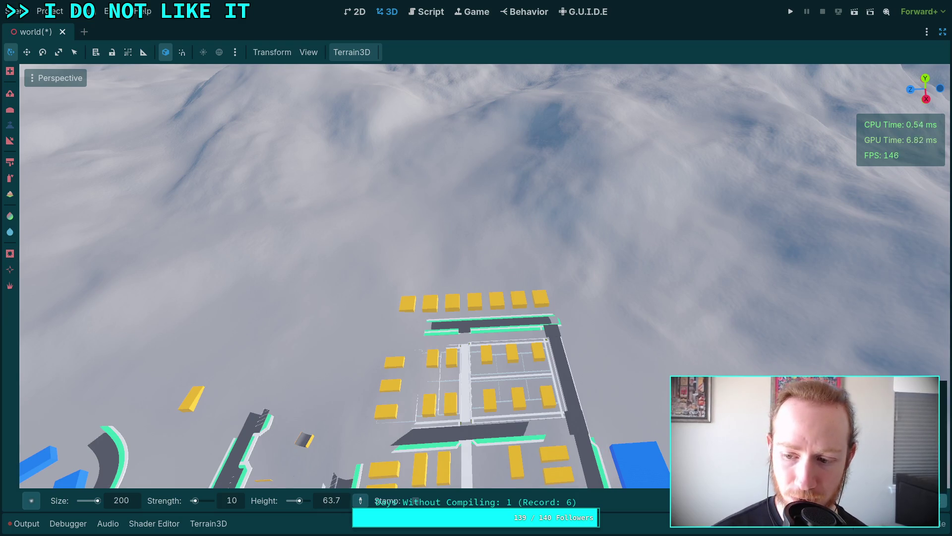
left_click(31, 501)
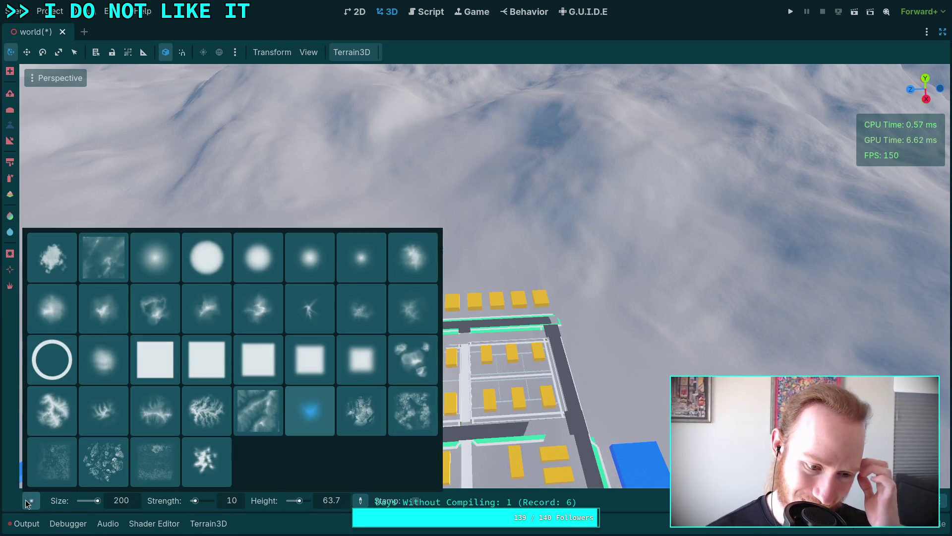
left_click(163, 272)
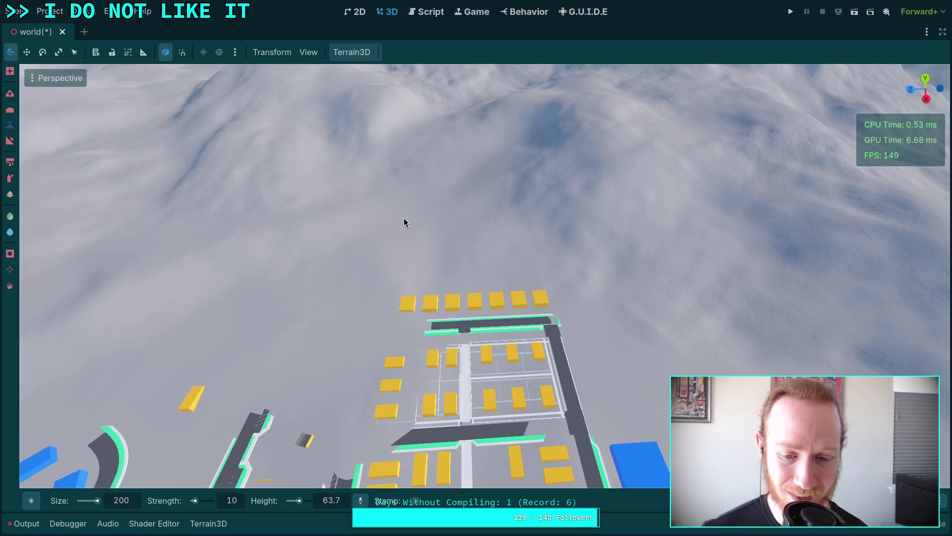
left_click_drag(317, 130, 318, 89)
left_click_drag(341, 214, 341, 240)
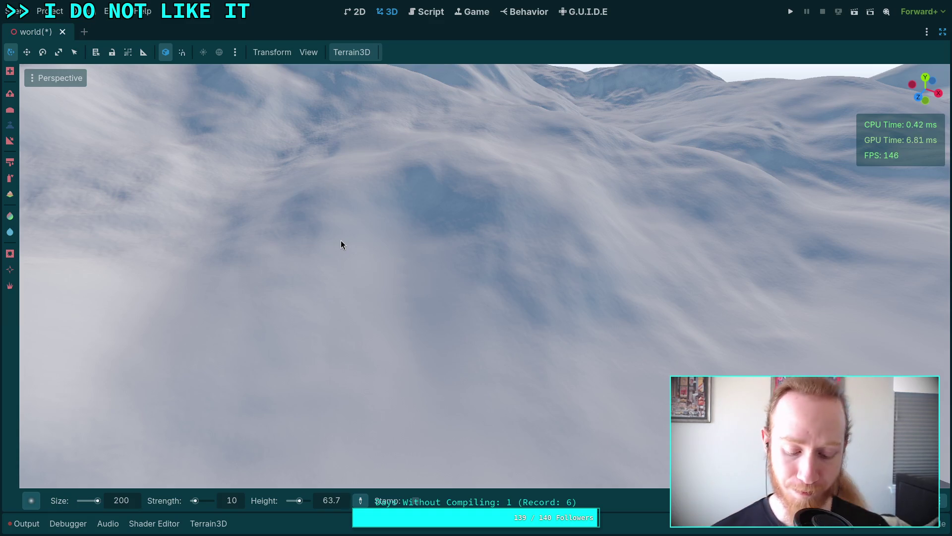
- Raise the terrain in the dark hollow beside the town
scroll(463, 249, "up", 5)
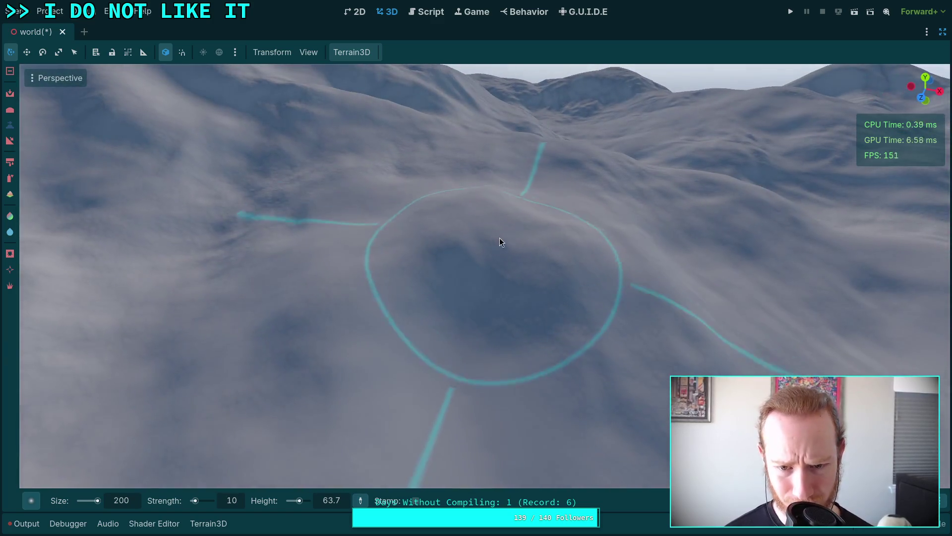
left_click(499, 258, "ctrl")
scroll(498, 271, "up", 3)
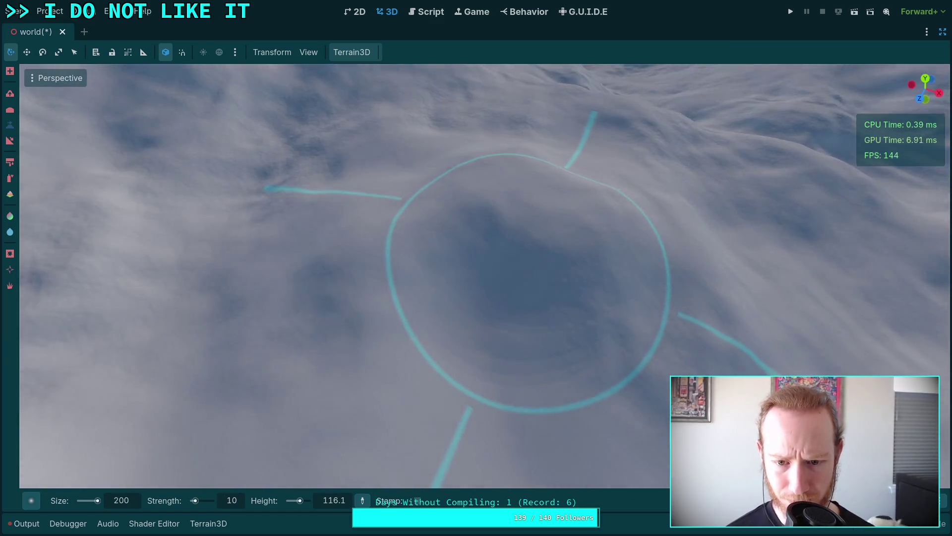
scroll(516, 350, "down", 3)
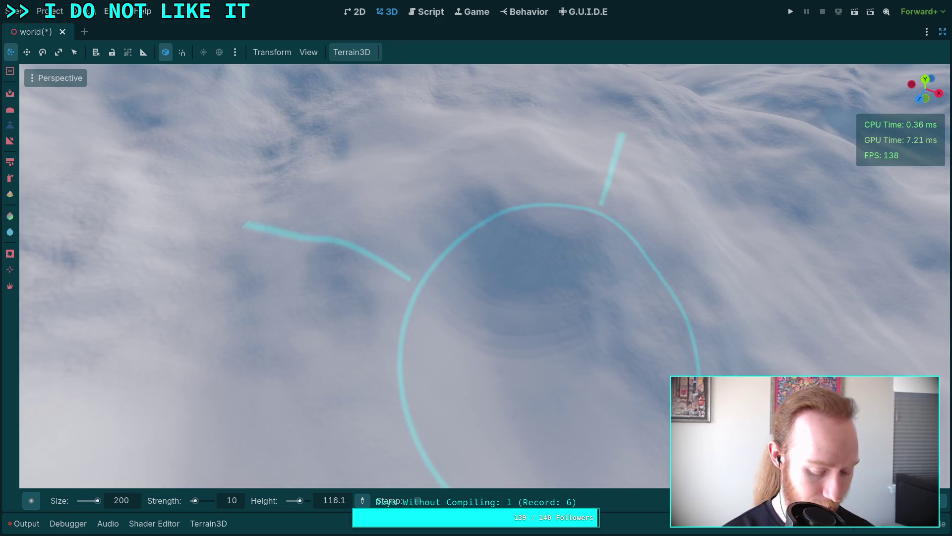
- Switch to the Mountain1 brush shape and stamp a mountain over the hollow
left_click(36, 497)
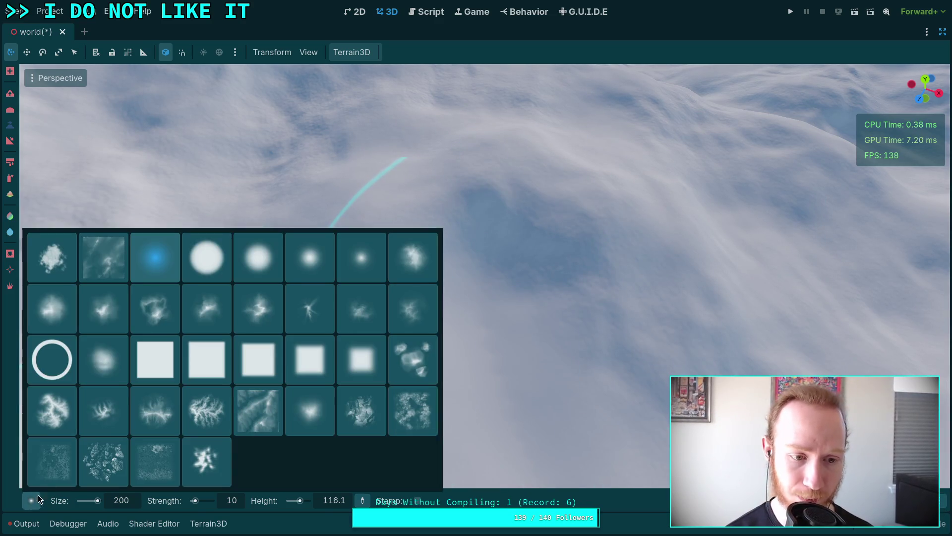
left_click(121, 328)
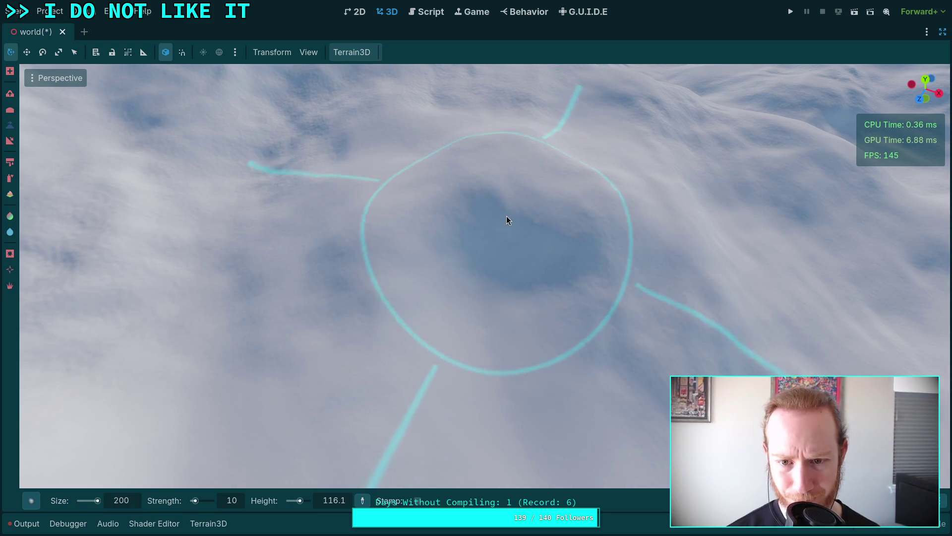
mouse_move(523, 199)
left_mouse_down()
mouse_move(506, 277)
mouse_move(530, 292)
left_mouse_up()
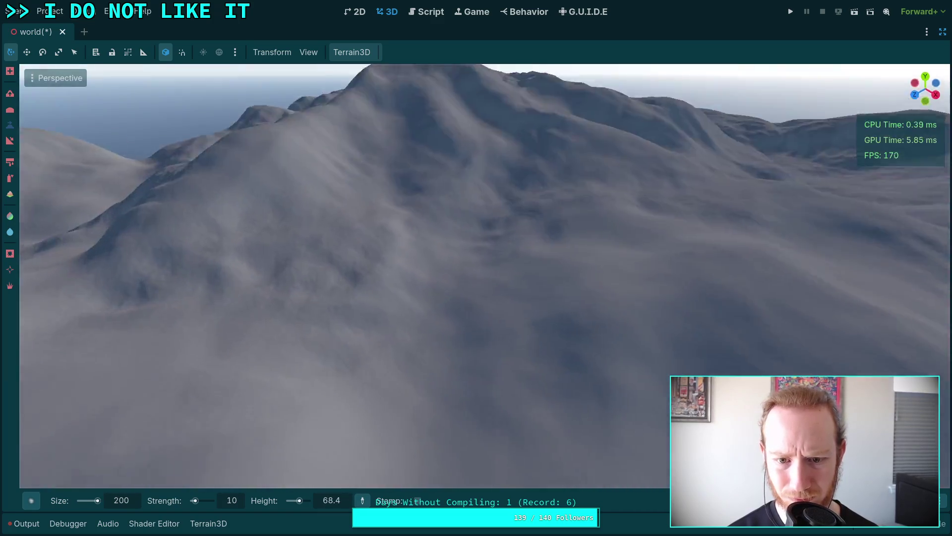
scroll(450, 315, "up", 5)
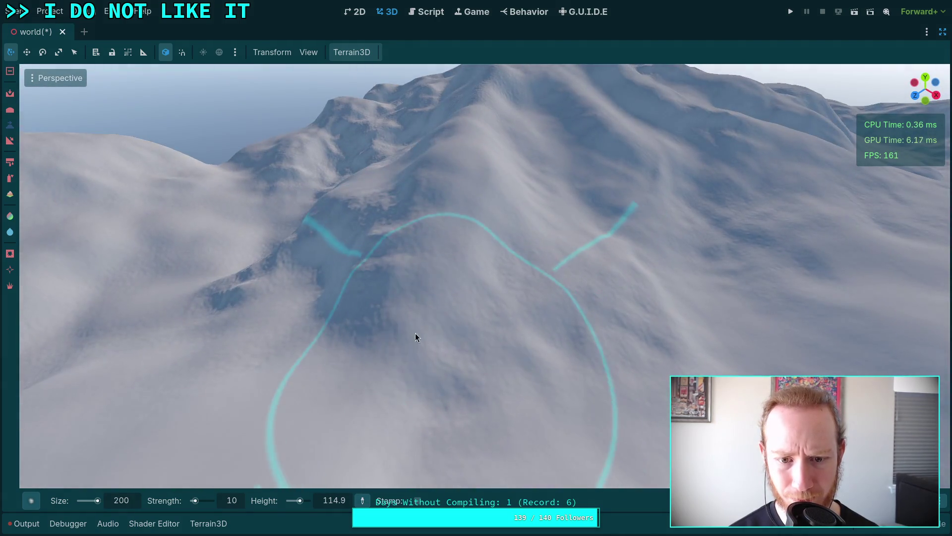
scroll(346, 260, "up", 5)
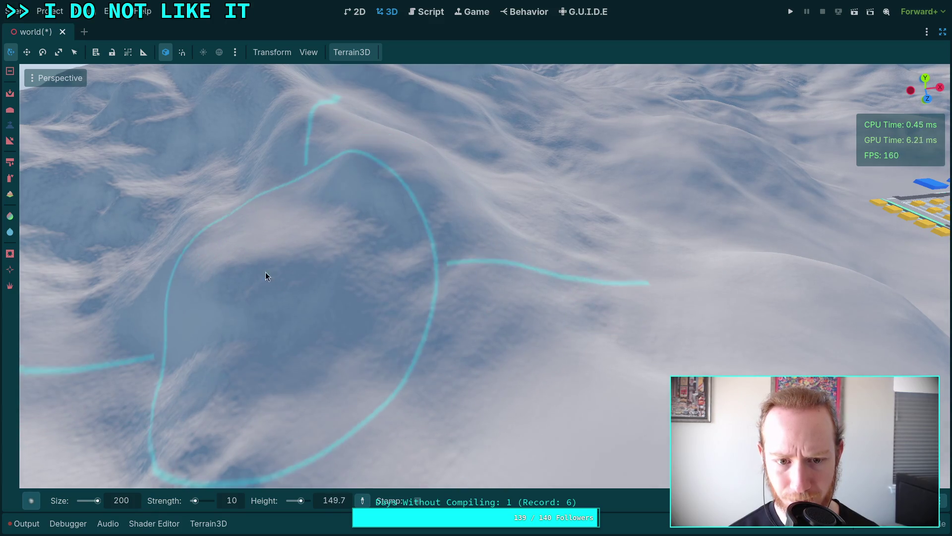
scroll(364, 353, "down", 5)
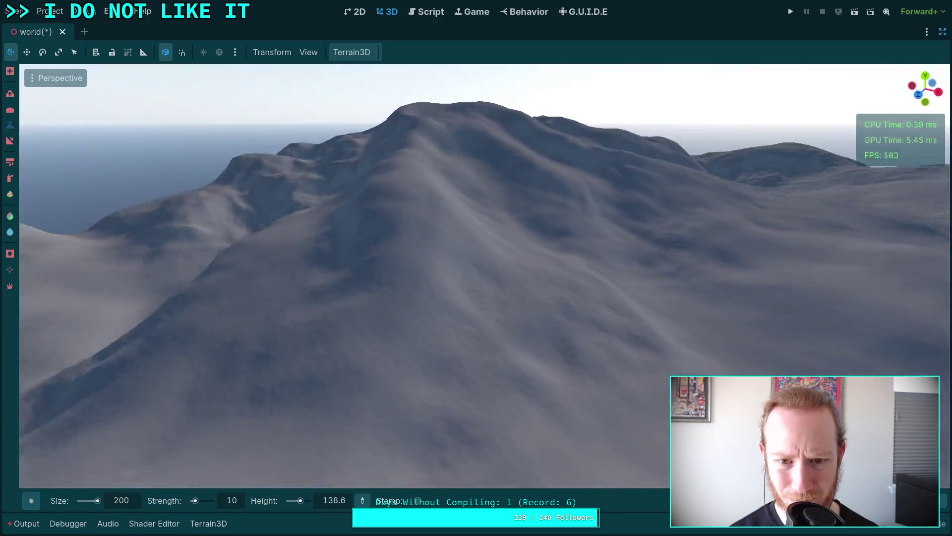
scroll(298, 268, "up", 5)
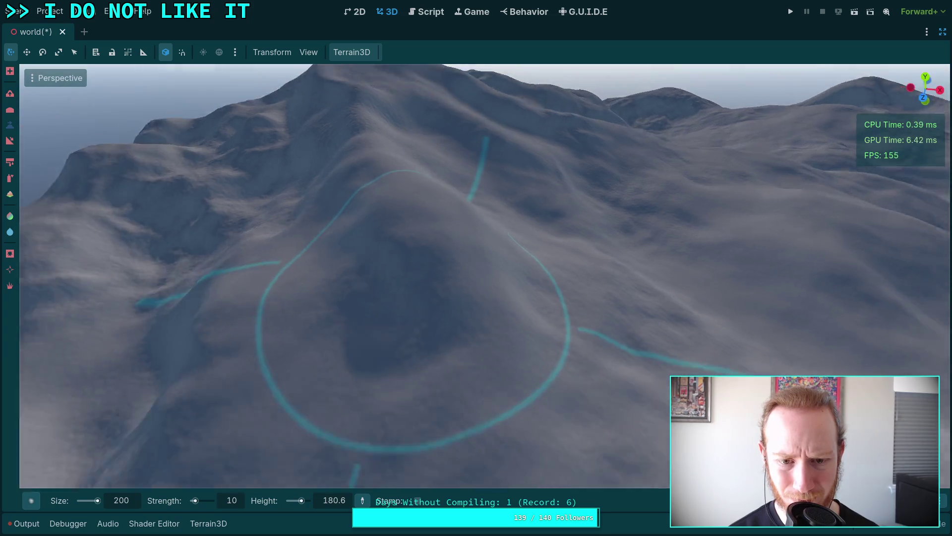
scroll(285, 219, "down", 5)
- Orbit across the mountain range to view the rolling hills and horizon
mouse_move(476, 272)
left_mouse_down()
mouse_move(318, 273)
mouse_move(446, 273)
mouse_move(357, 274)
left_mouse_up()
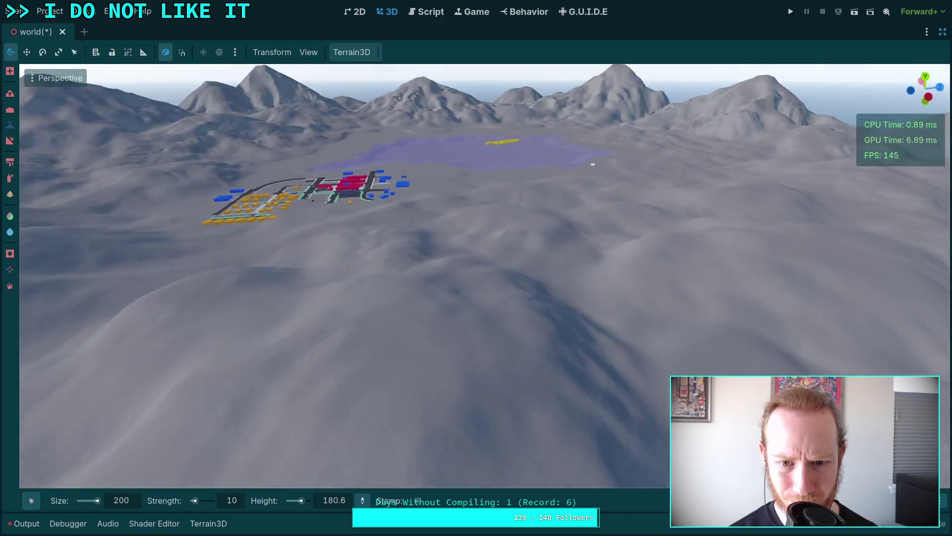
scroll(476, 272, "up", 5)
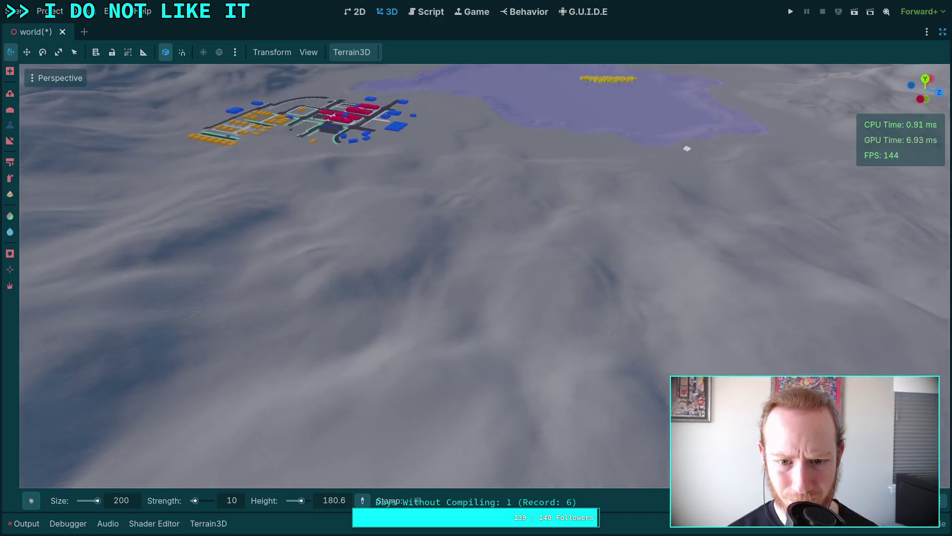
scroll(476, 273, "up", 5)
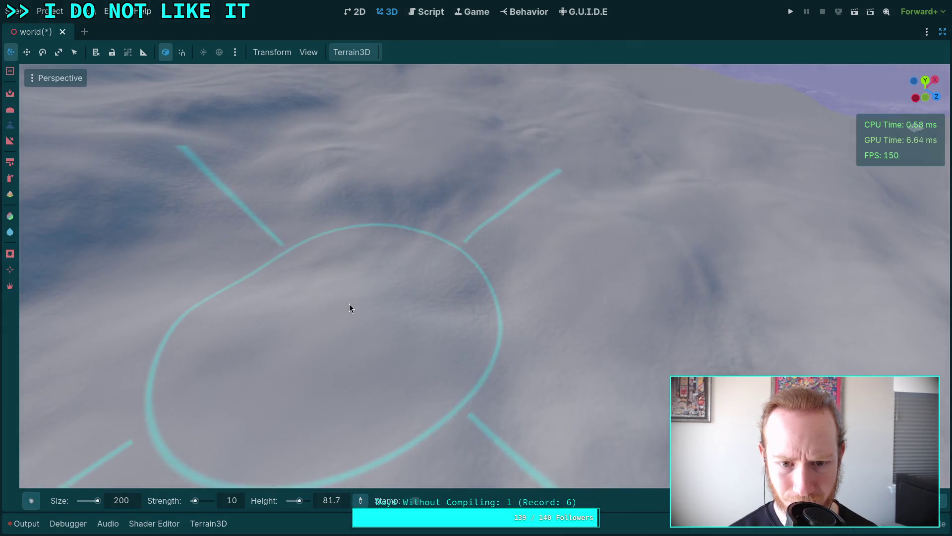
mouse_move(424, 231)
left_mouse_down()
mouse_move(323, 148)
mouse_move(264, 240)
mouse_move(327, 236)
mouse_move(396, 308)
mouse_move(543, 275)
mouse_move(559, 299)
mouse_move(504, 242)
mouse_move(543, 218)
mouse_move(479, 172)
mouse_move(581, 273)
mouse_move(484, 167)
mouse_move(553, 227)
mouse_move(513, 255)
mouse_move(591, 201)
mouse_move(578, 194)
mouse_move(590, 213)
mouse_move(585, 249)
mouse_move(480, 187)
mouse_move(476, 201)
mouse_move(542, 234)
mouse_move(579, 268)
mouse_move(511, 227)
mouse_move(506, 240)
mouse_move(449, 178)
mouse_move(446, 215)
mouse_move(514, 245)
mouse_move(444, 253)
mouse_move(436, 284)
mouse_move(452, 257)
left_mouse_up()
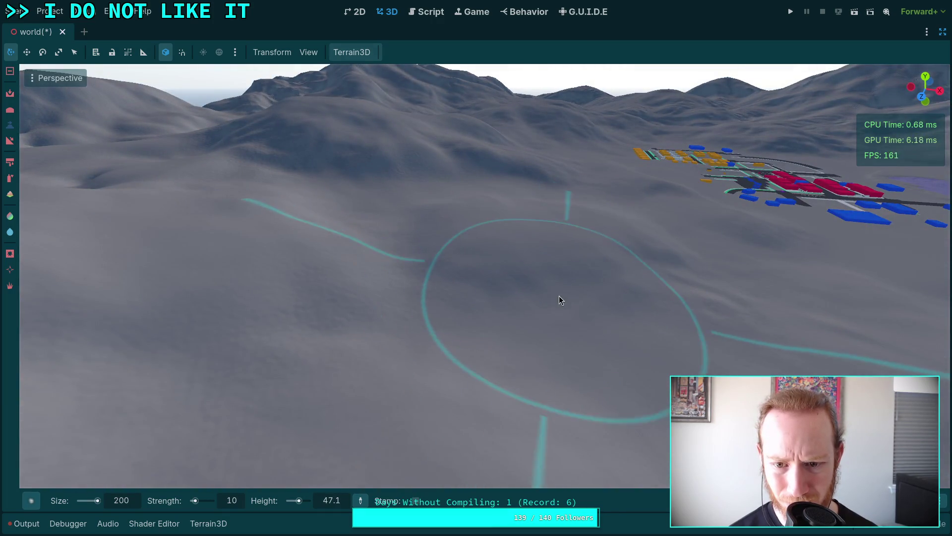
- Click-paint on the slope twice to build up the mountain peak
mouse_move(514, 324)
left_mouse_down()
mouse_move(500, 312)
mouse_move(491, 328)
mouse_move(467, 302)
mouse_move(455, 323)
mouse_move(482, 324)
left_mouse_up()
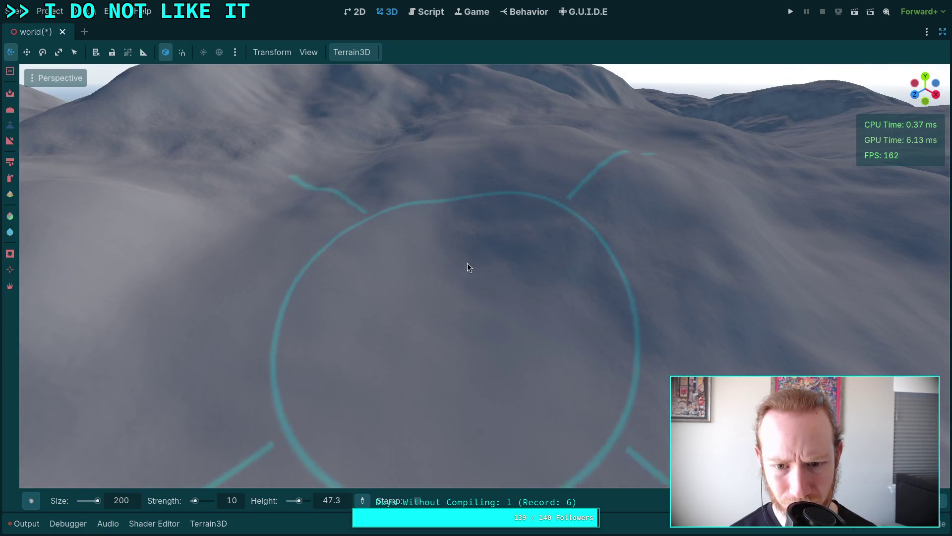
left_click(498, 212, "ctrl")
left_click(512, 279, "ctrl")
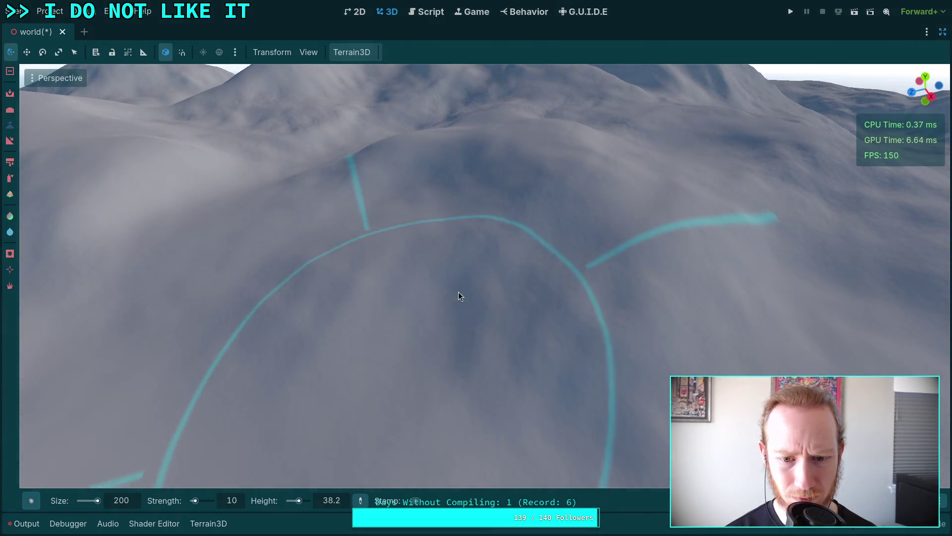
- Zoom in and out to inspect the tall ridged mountain
scroll(464, 205, "down", 5)
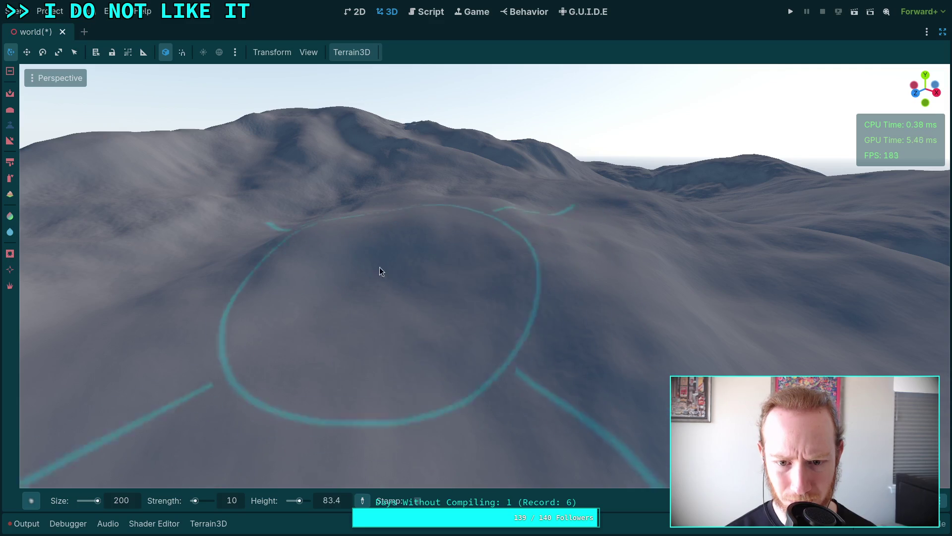
scroll(271, 290, "up", 3)
scroll(431, 322, "down", 2)
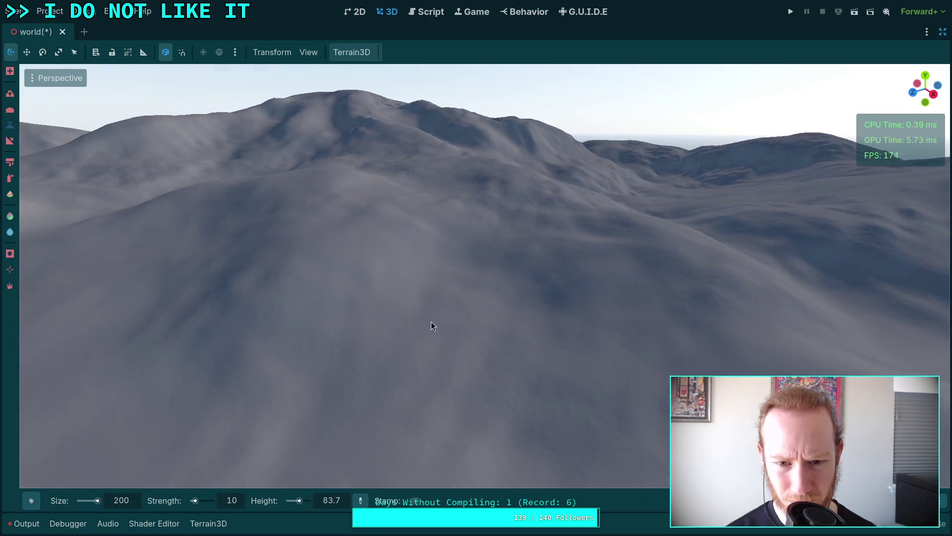
scroll(460, 209, "up", 1)
scroll(485, 277, "down", 3)
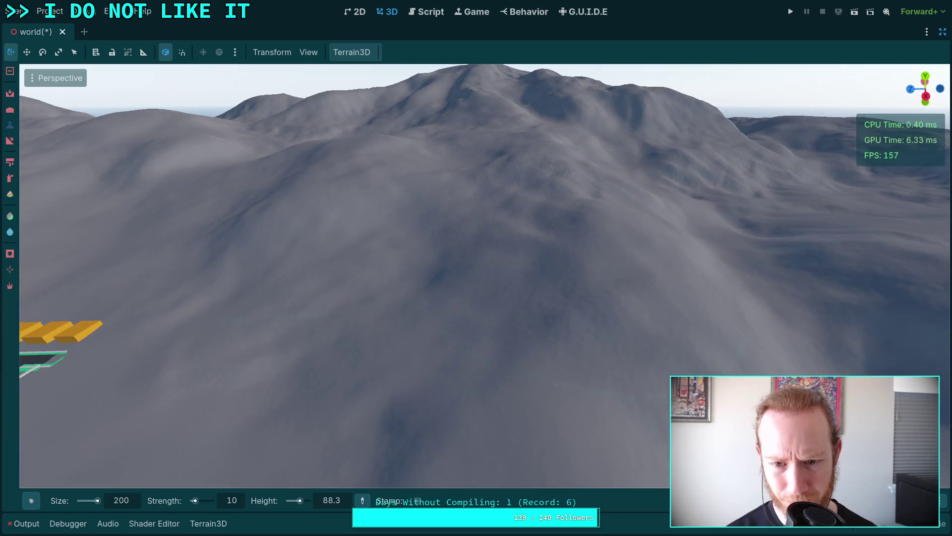
scroll(507, 172, "up", 3)
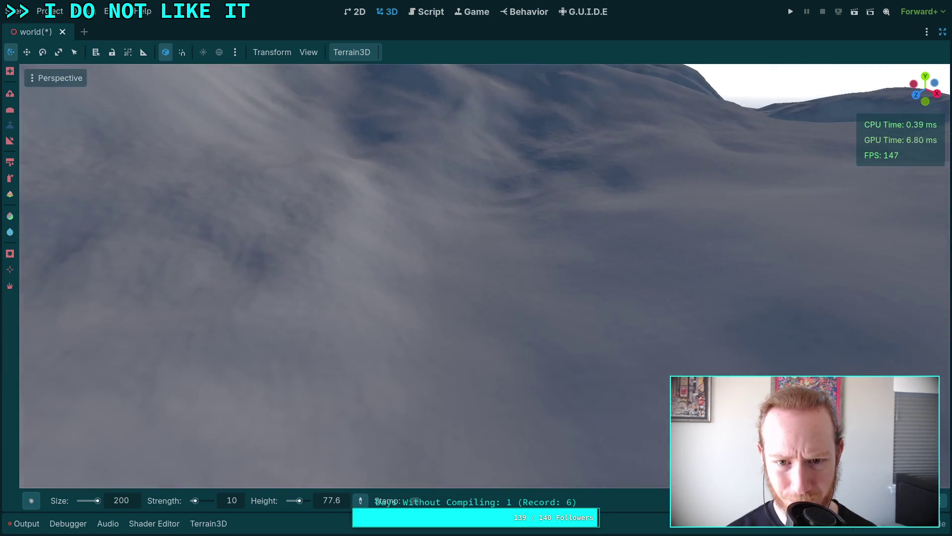
scroll(507, 173, "down", 2)
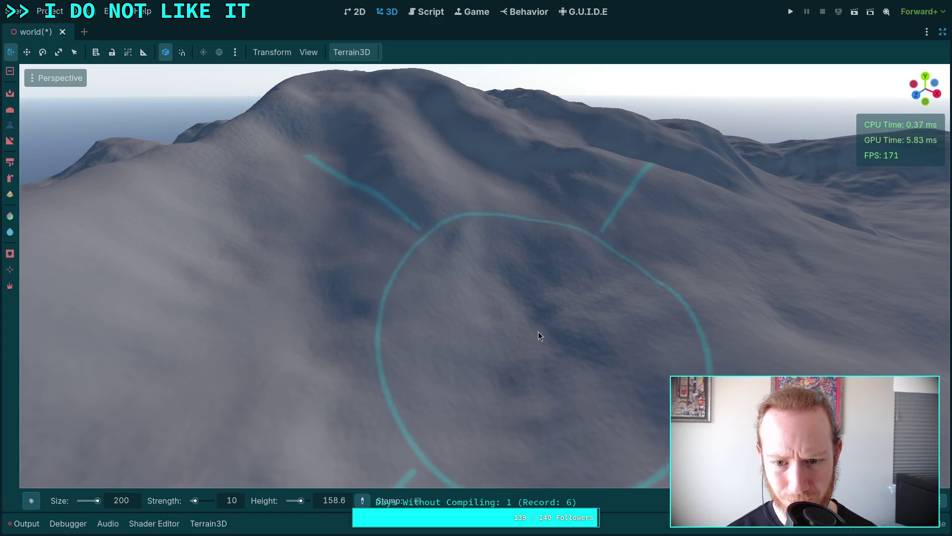
scroll(533, 243, "down", 3)
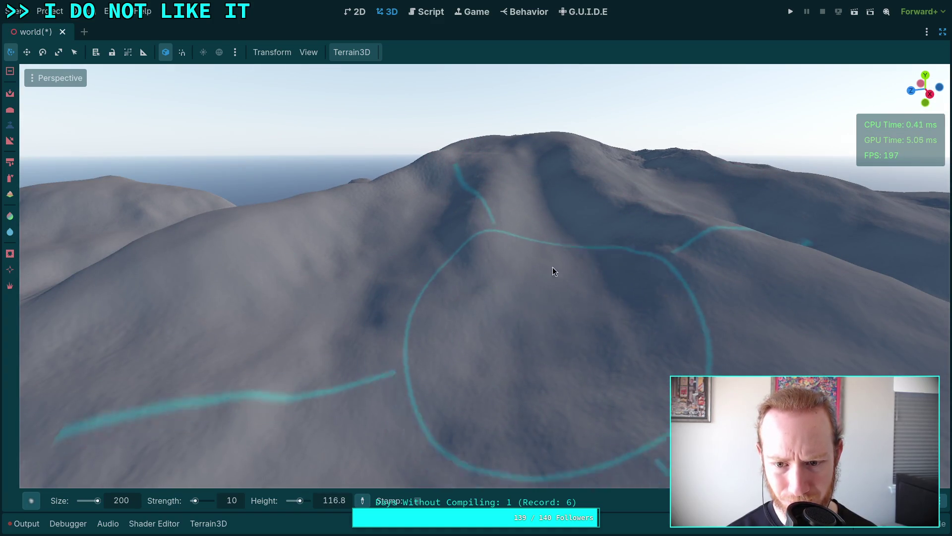
scroll(491, 382, "up", 3)
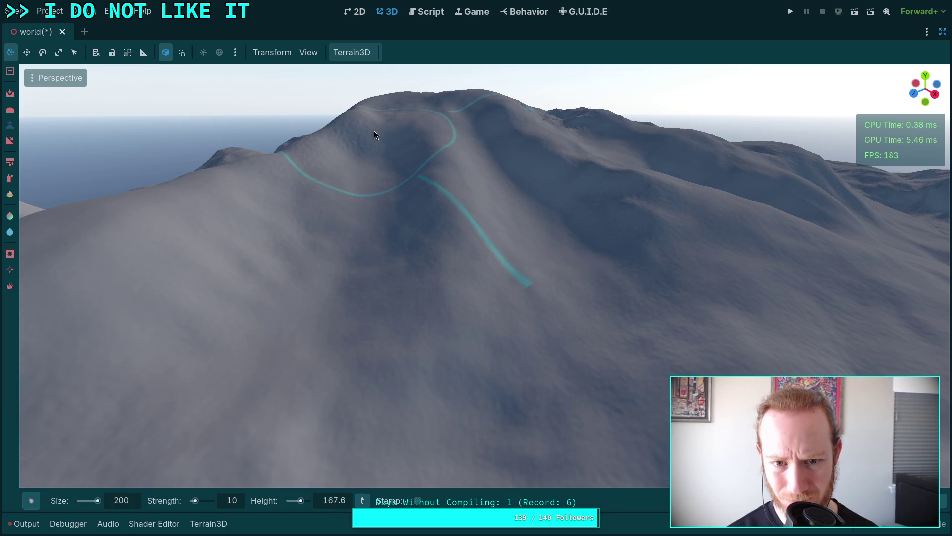
scroll(386, 217, "up", 3)
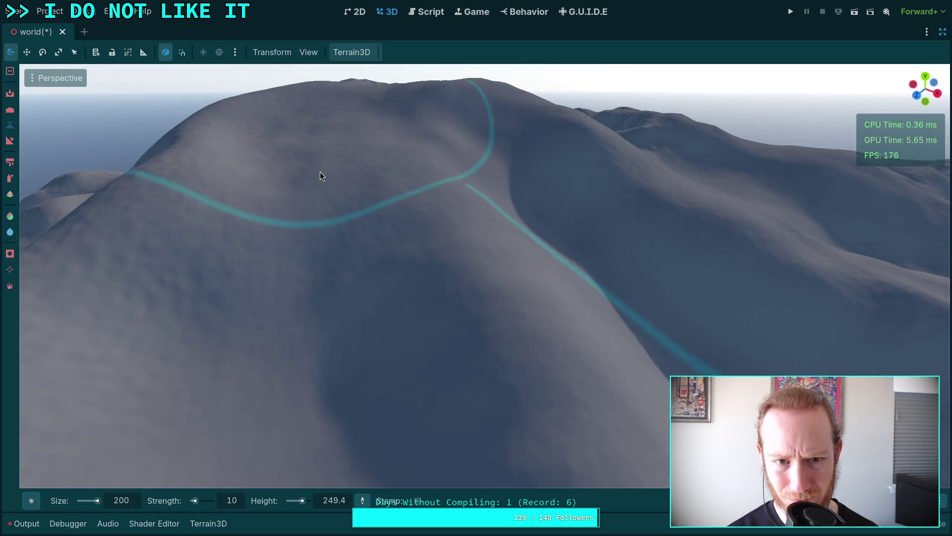
scroll(302, 173, "down", 5)
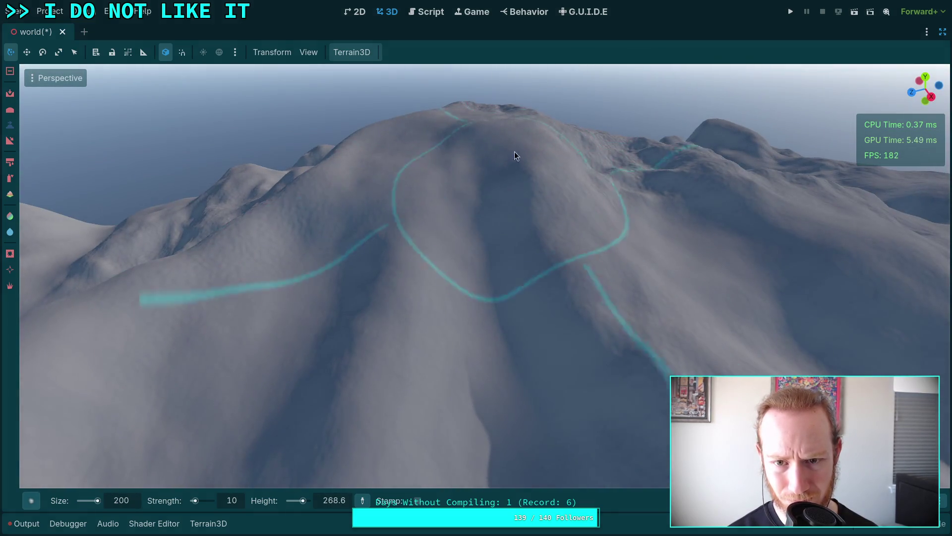
scroll(491, 208, "up", 5)
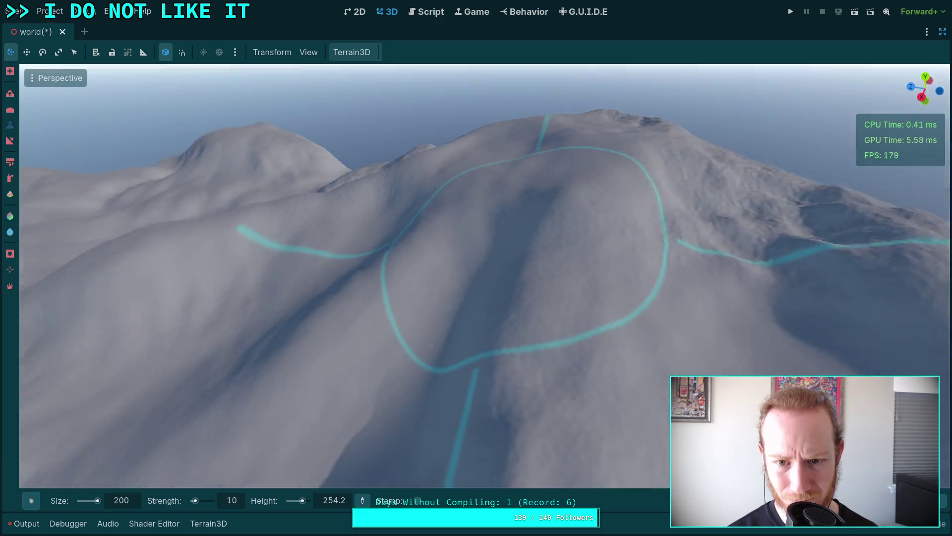
scroll(526, 248, "up", 3)
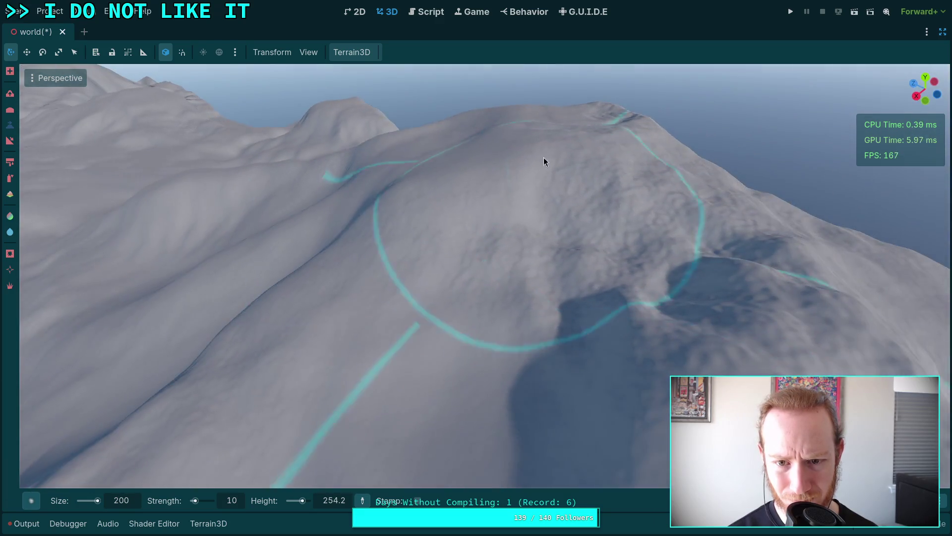
scroll(681, 248, "up", 3)
scroll(522, 359, "up", 2)
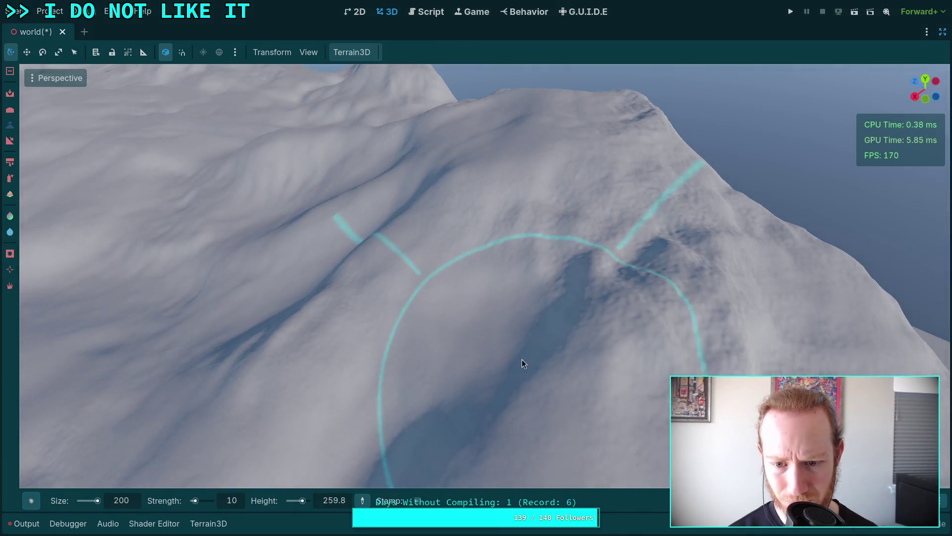
left_click_drag(523, 351, 523, 288)
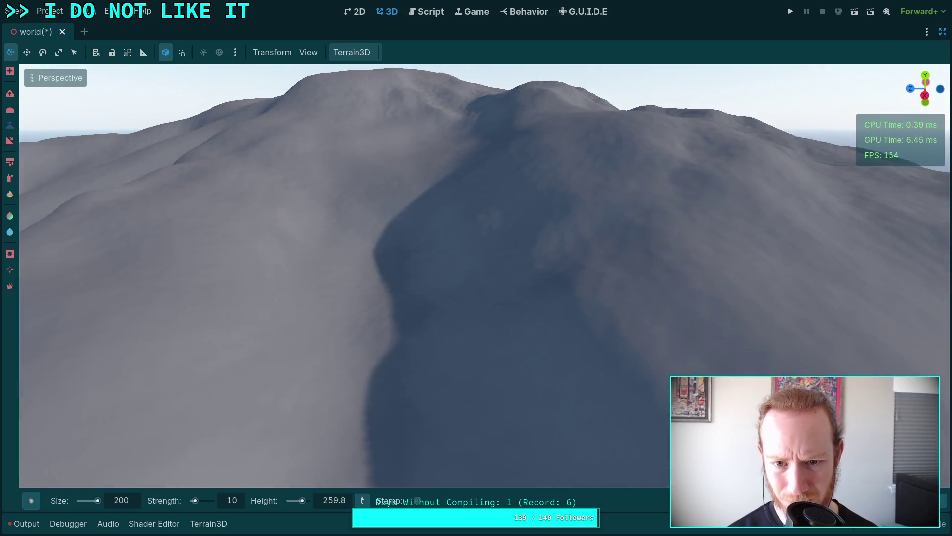
scroll(451, 234, "down", 6)
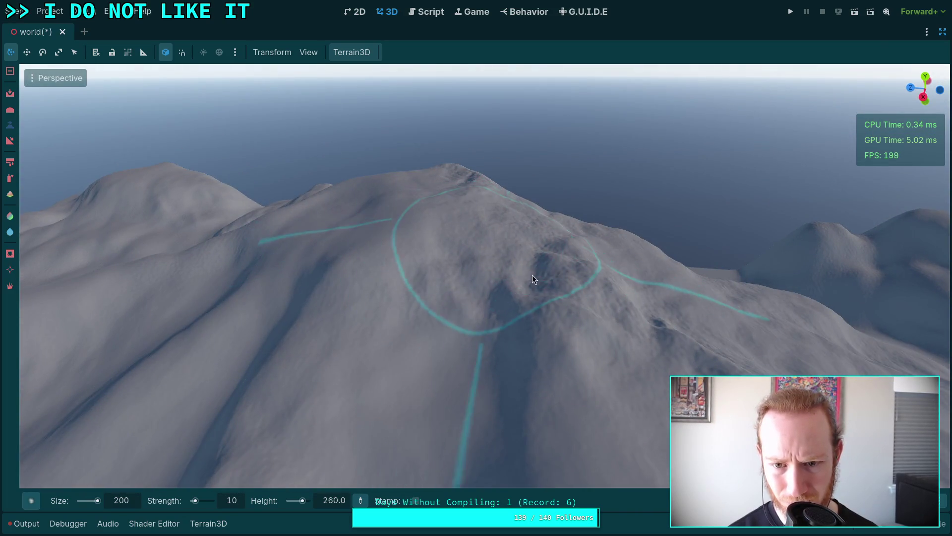
left_click_drag(548, 334, 558, 340)
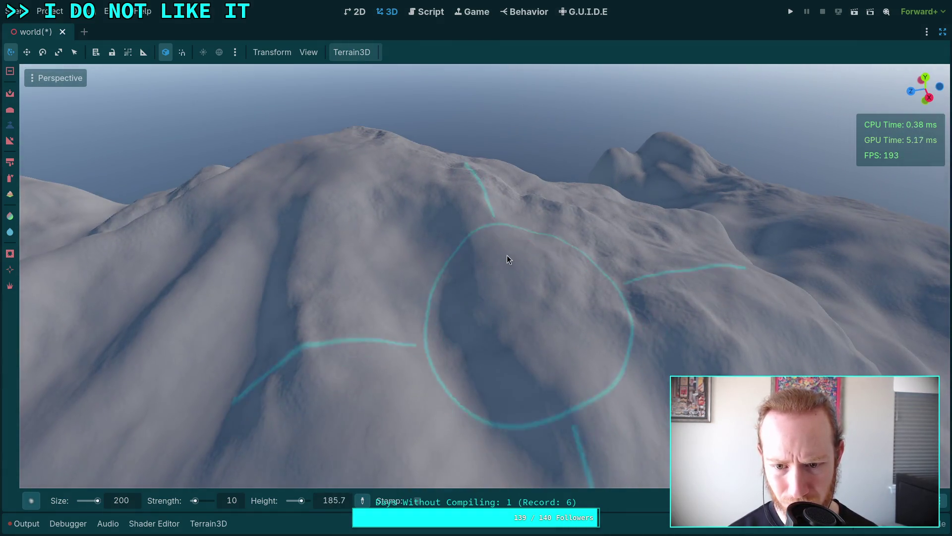
left_click_drag(452, 220, 594, 278)
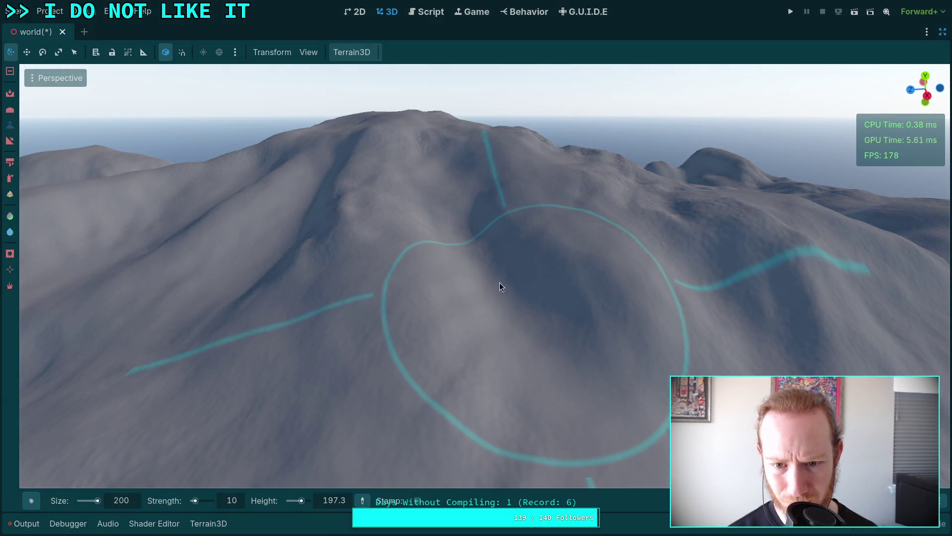
mouse_move(491, 169)
left_mouse_down()
mouse_move(447, 272)
mouse_move(511, 308)
left_mouse_up()
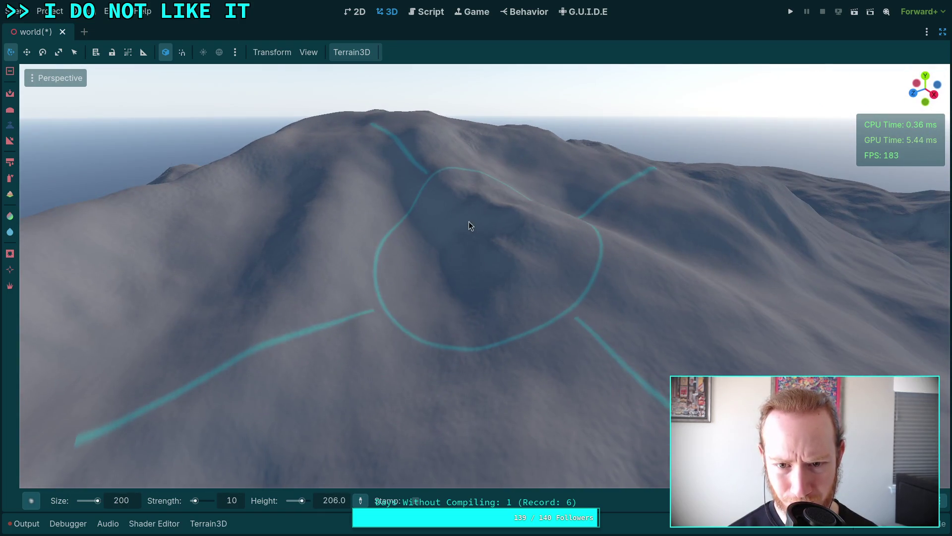
mouse_move(418, 194)
left_mouse_down()
mouse_move(421, 242)
mouse_move(463, 223)
left_mouse_up()
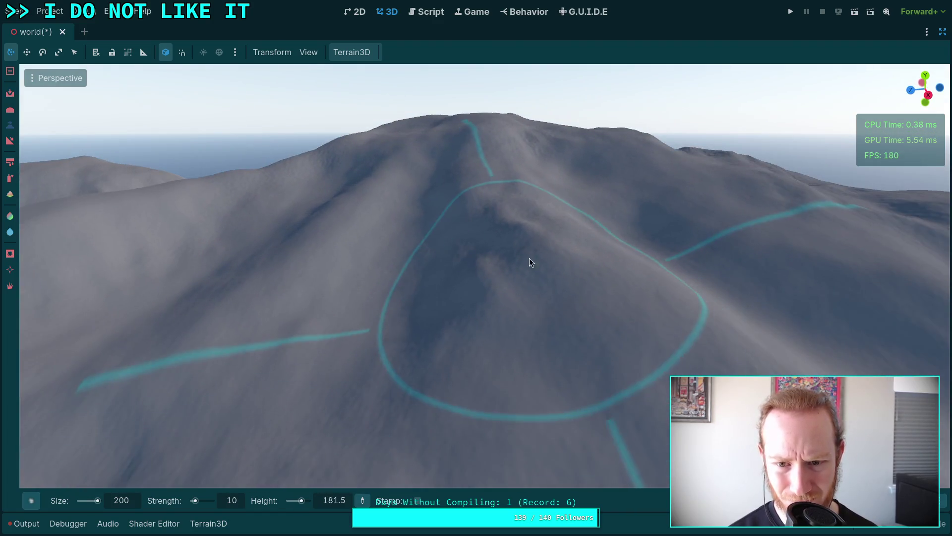
scroll(519, 313, "up", 3)
left_click_drag(504, 278, 458, 299)
left_click_drag(545, 290, 560, 323)
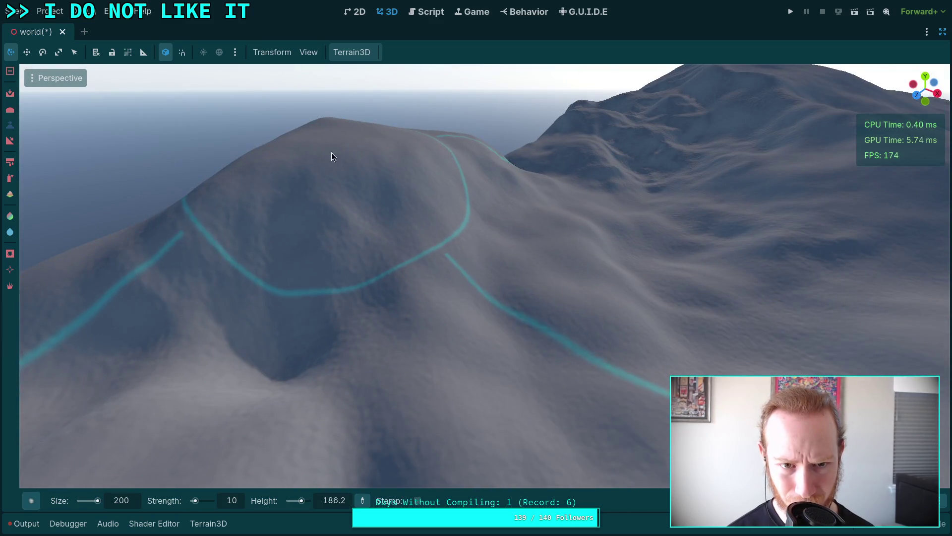
- Fill and smooth the dip in the foreground hill with one sculpt stroke
mouse_move(331, 157)
left_mouse_down()
mouse_move(277, 282)
mouse_move(297, 323)
mouse_move(342, 341)
mouse_move(494, 172)
left_mouse_up()
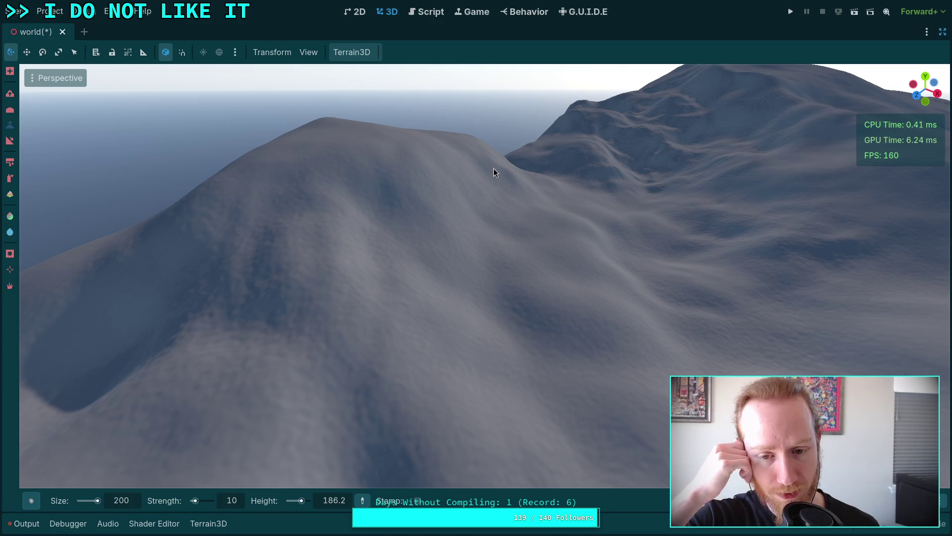
right_click(487, 320)
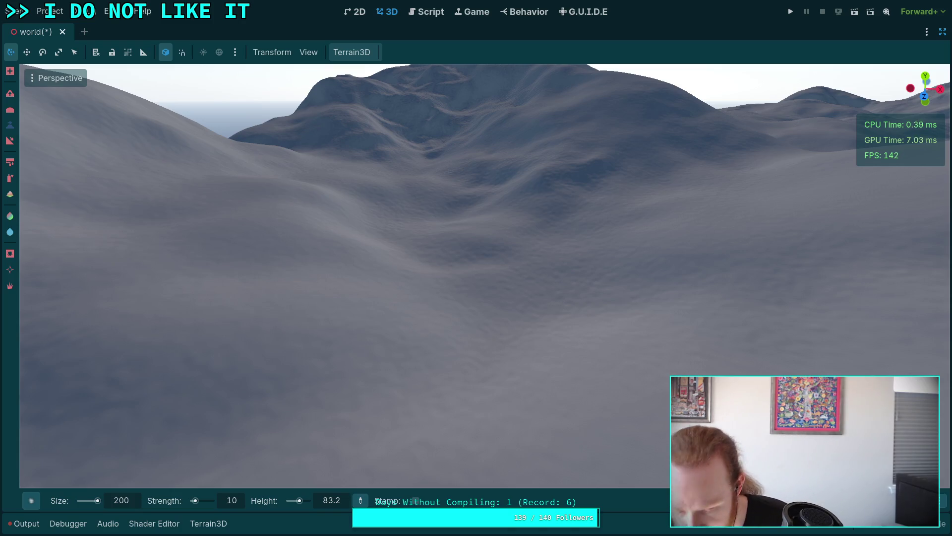
left_click_drag(600, 270, 600, 270)
mouse_move(429, 300)
left_mouse_down()
mouse_move(414, 251)
mouse_move(444, 240)
left_mouse_up()
left_click_drag(476, 327, 476, 327)
left_click_drag(411, 253, 411, 254)
left_click_drag(417, 213, 478, 310)
mouse_move(445, 209)
left_mouse_down()
mouse_move(512, 350)
mouse_move(452, 135)
mouse_move(485, 323)
mouse_move(472, 168)
mouse_move(512, 106)
mouse_move(538, 300)
left_mouse_up()
mouse_move(611, 399)
left_mouse_down()
mouse_move(425, 288)
mouse_move(476, 270)
left_mouse_up()
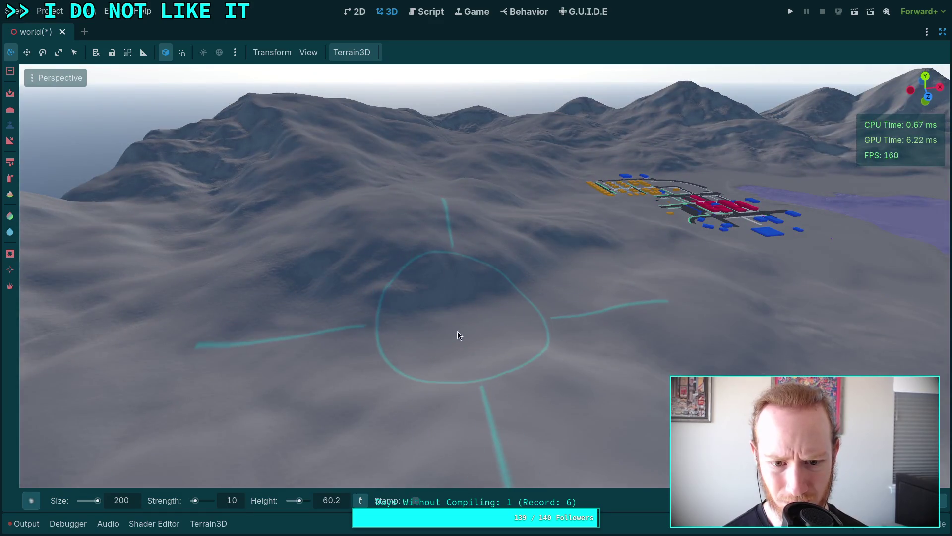
left_click_drag(225, 281, 225, 281)
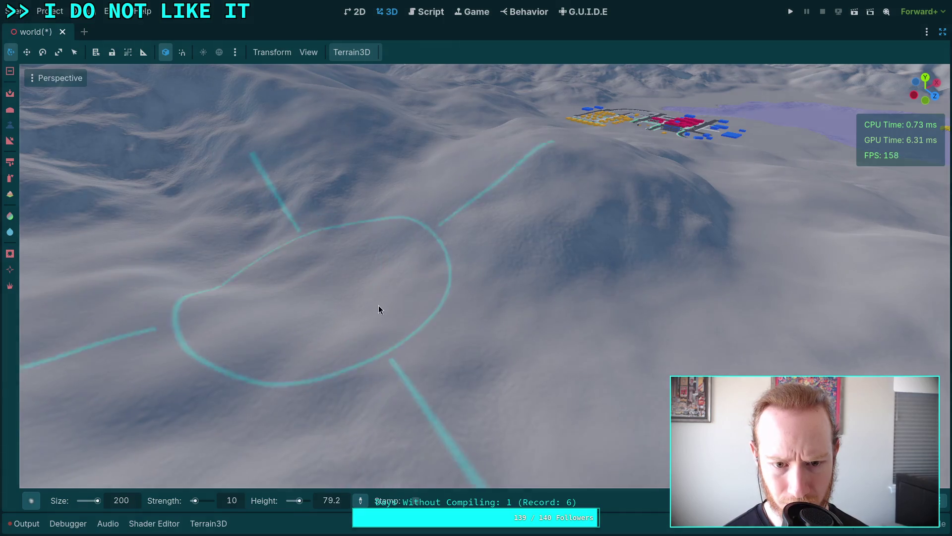
scroll(648, 298, "up", 2)
left_click_drag(648, 299, 510, 318)
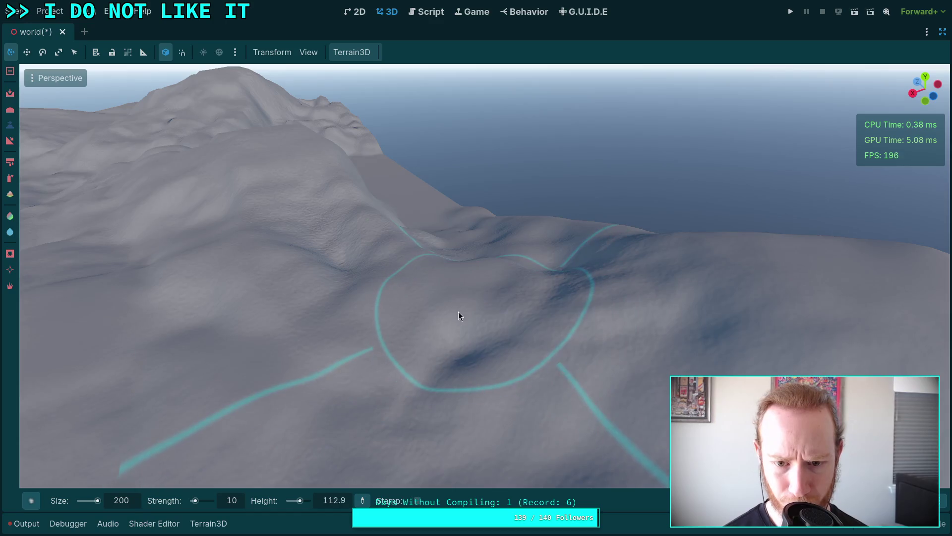
mouse_move(466, 350)
left_mouse_down()
mouse_move(553, 215)
mouse_move(452, 218)
mouse_move(429, 207)
mouse_move(353, 255)
mouse_move(446, 256)
mouse_move(451, 239)
mouse_move(410, 257)
mouse_move(211, 257)
mouse_move(391, 283)
left_mouse_up()
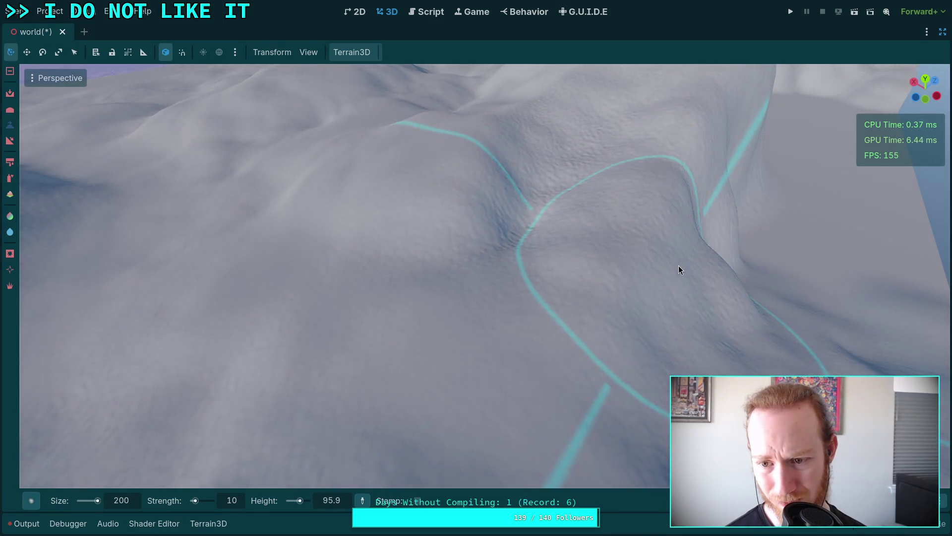
- Roughen the smooth hollow below the ridge with bumps and pits
mouse_move(667, 163)
left_mouse_down()
mouse_move(570, 188)
mouse_move(553, 255)
left_mouse_up()
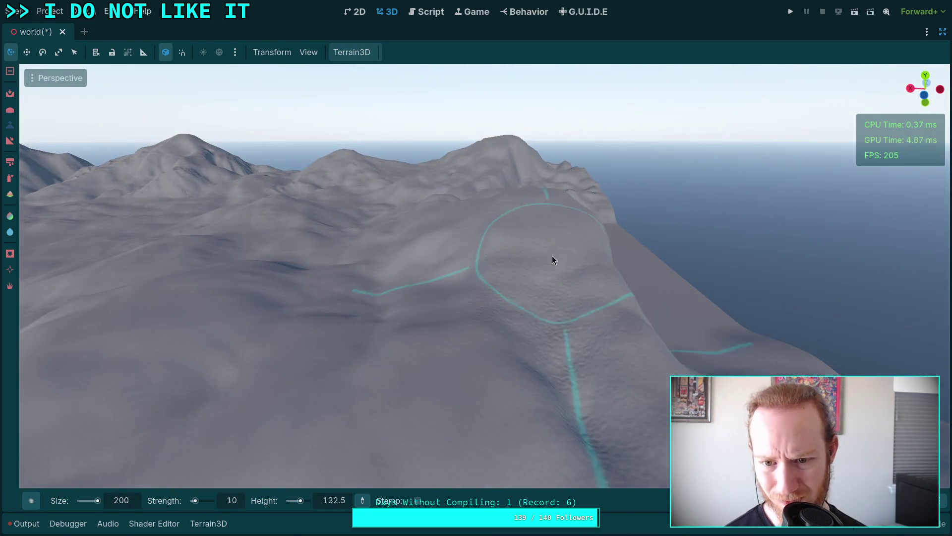
left_click_drag(600, 286, 607, 204)
left_click_drag(620, 296, 685, 238)
left_click_drag(712, 329, 533, 305)
mouse_move(473, 324)
left_mouse_down()
mouse_move(444, 350)
mouse_move(476, 397)
mouse_move(681, 328)
mouse_move(577, 338)
left_mouse_up()
scroll(578, 339, "down", 3)
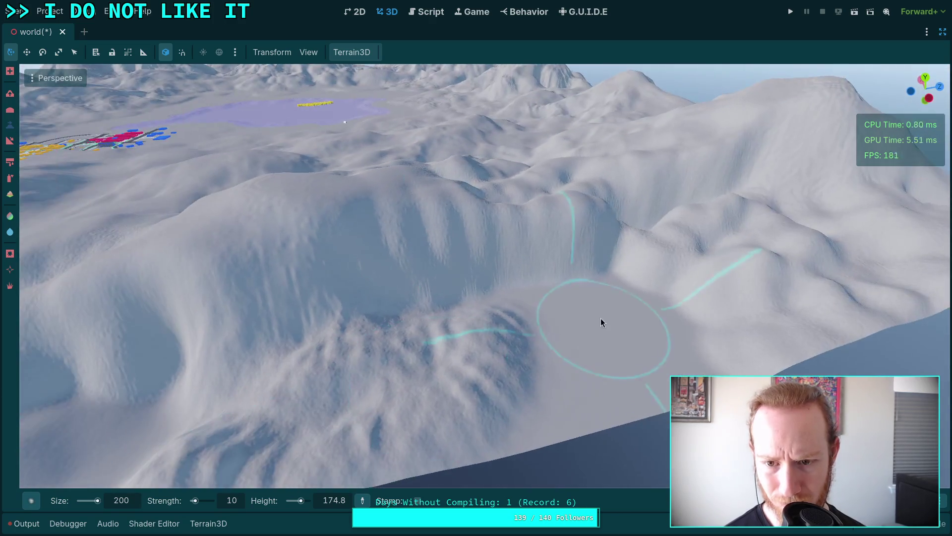
mouse_move(641, 337)
left_mouse_down()
mouse_move(514, 399)
mouse_move(571, 358)
mouse_move(665, 315)
mouse_move(490, 384)
mouse_move(367, 296)
left_mouse_up()
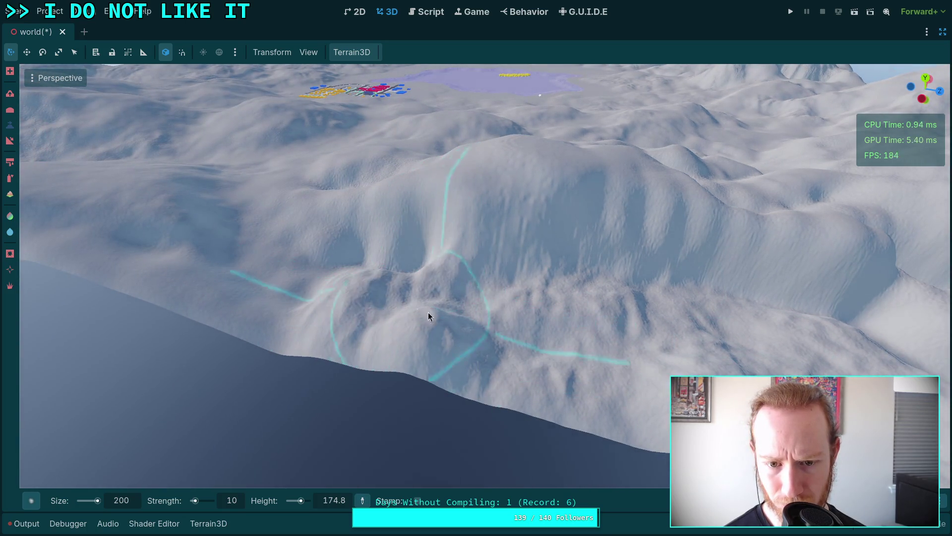
scroll(428, 312, "up", 3)
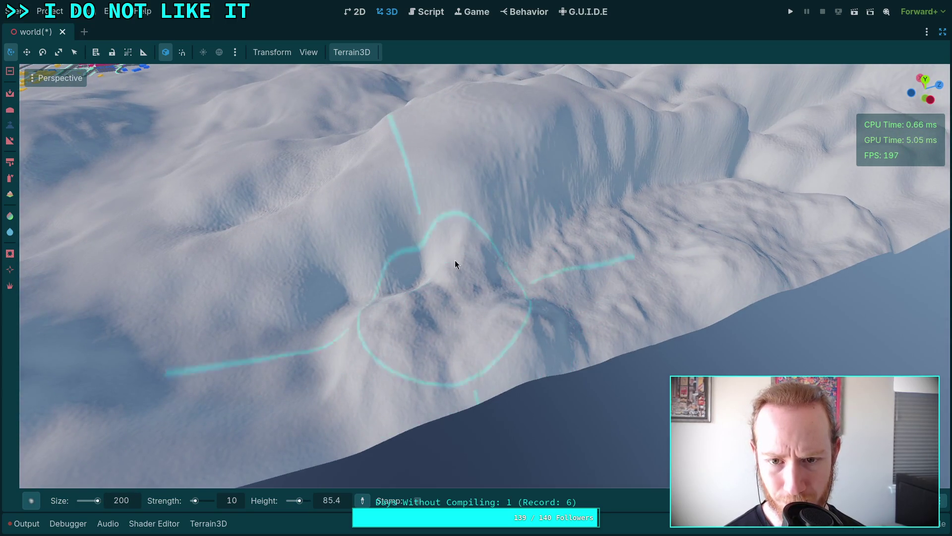
- Raise and flatten the slope above the hollow
left_click_drag(502, 141, 507, 227)
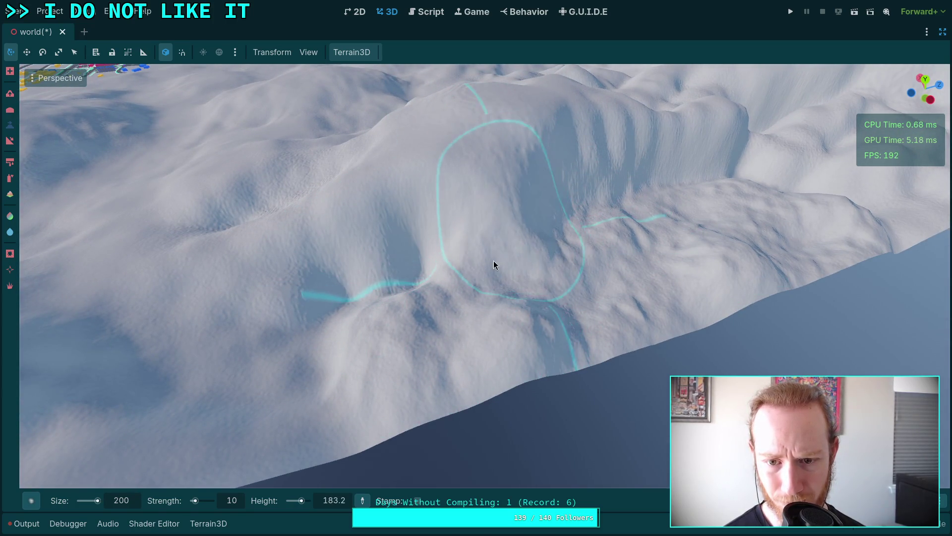
scroll(399, 245, "up", 3)
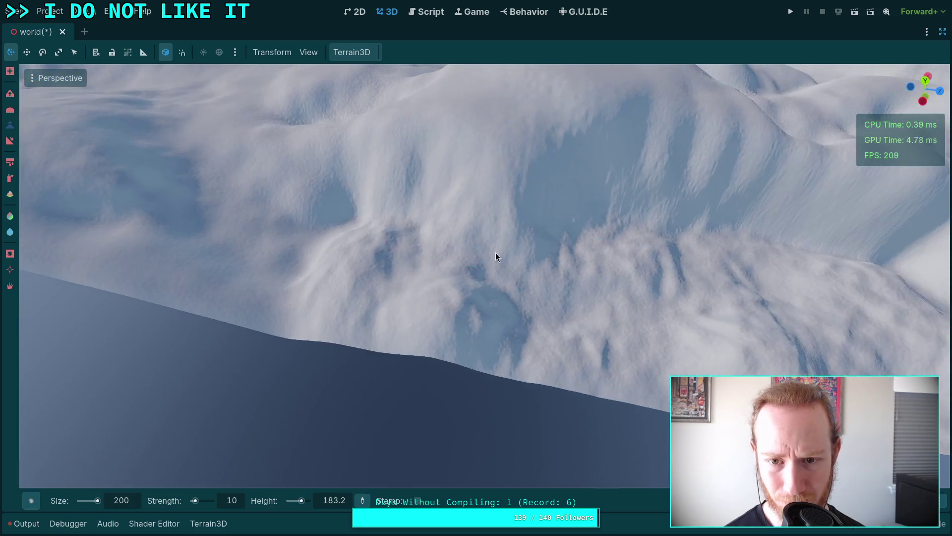
scroll(586, 291, "down", 5)
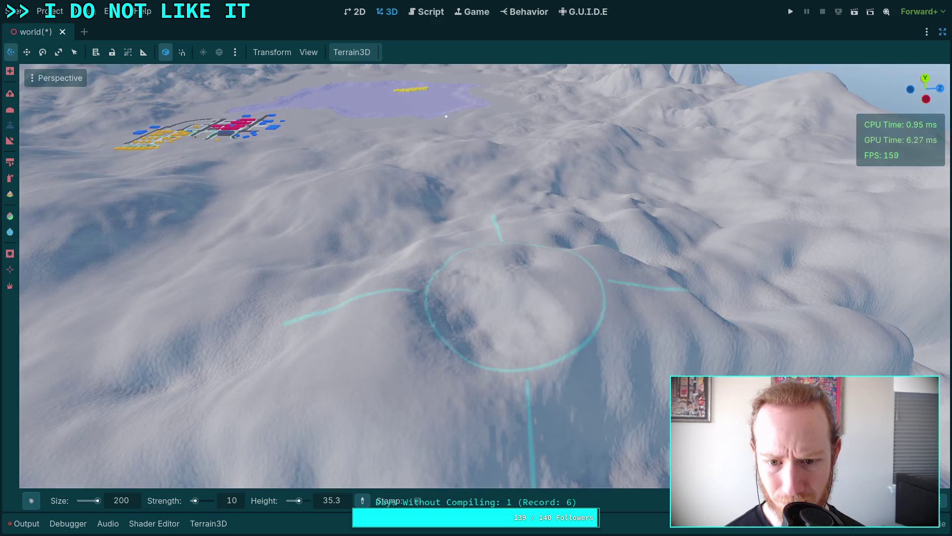
- Orbit around the ridge, lake, village and snowy hill to inspect the result
left_click_drag(501, 342, 544, 268)
mouse_move(761, 195)
left_mouse_down()
mouse_move(438, 236)
mouse_move(410, 288)
left_mouse_up()
left_click_drag(404, 323, 424, 306)
left_click_drag(383, 280, 392, 300)
left_click_drag(467, 396, 404, 193)
mouse_move(365, 226)
left_mouse_down()
mouse_move(419, 179)
mouse_move(472, 212)
mouse_move(465, 163)
mouse_move(411, 164)
mouse_move(442, 198)
mouse_move(432, 113)
mouse_move(373, 168)
mouse_move(408, 224)
mouse_move(506, 307)
mouse_move(727, 322)
mouse_move(662, 305)
mouse_move(498, 330)
mouse_move(727, 321)
mouse_move(516, 394)
left_mouse_up()
mouse_move(609, 335)
left_mouse_down()
mouse_move(633, 268)
mouse_move(593, 332)
mouse_move(464, 243)
mouse_move(500, 290)
left_mouse_up()
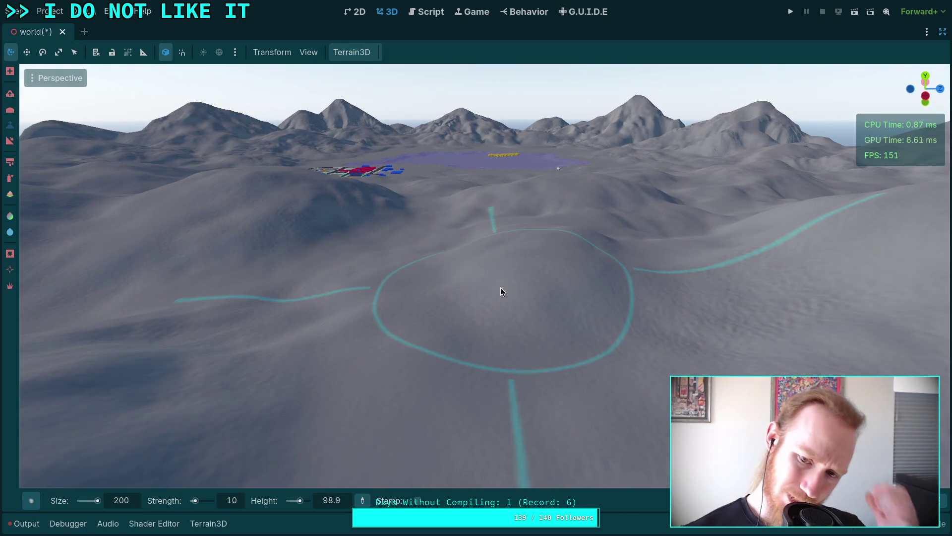
mouse_move(549, 289)
left_mouse_down()
mouse_move(472, 323)
mouse_move(508, 300)
left_mouse_up()
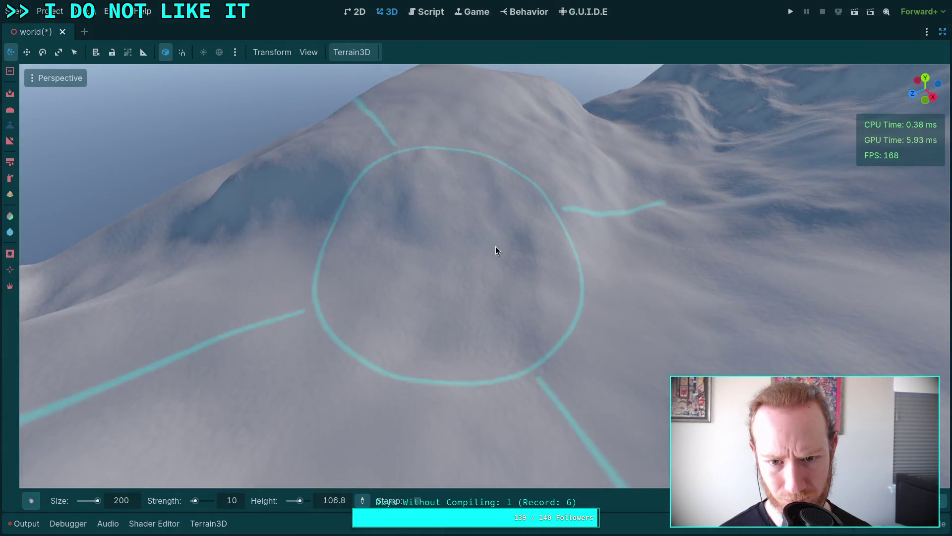
scroll(526, 253, "up", 5)
scroll(516, 257, "down", 5)
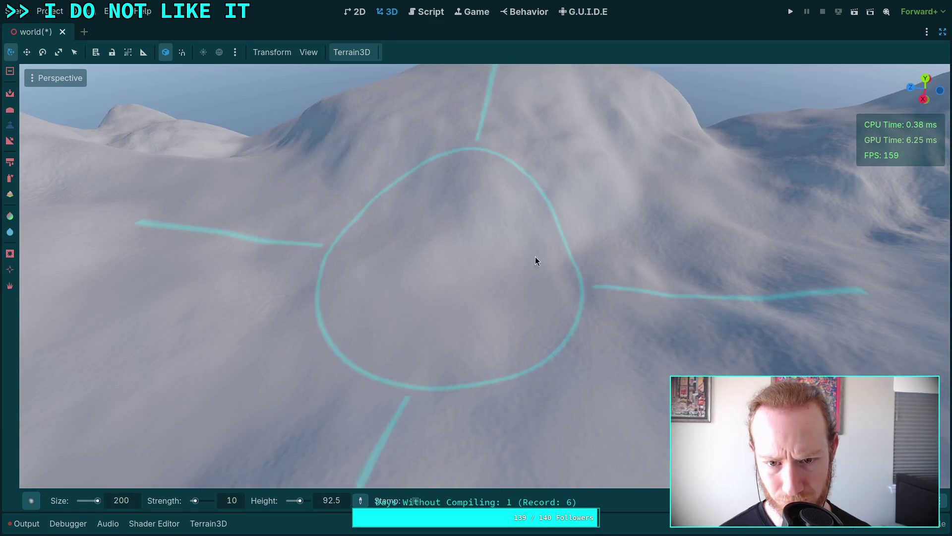
left_click_drag(611, 249, 614, 282)
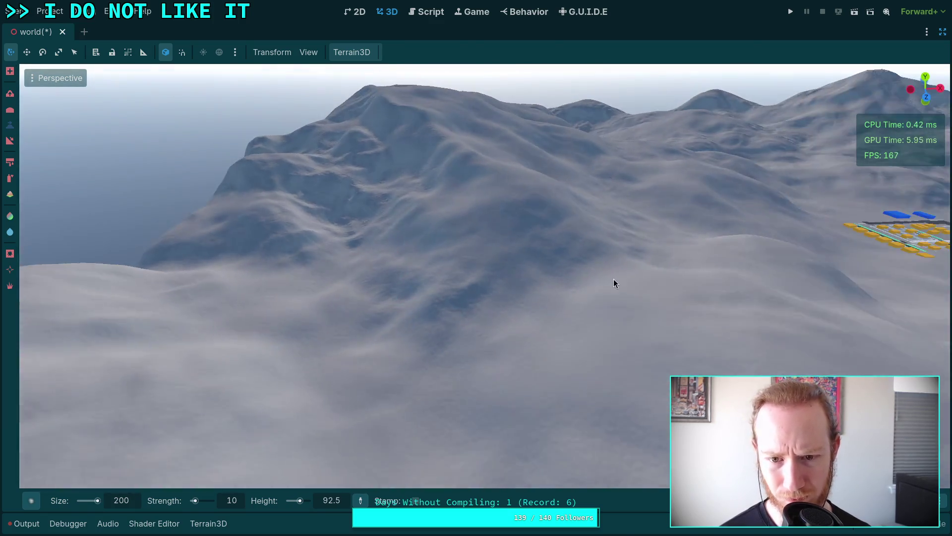
scroll(545, 303, "down", 2)
left_click_drag(464, 335, 361, 197)
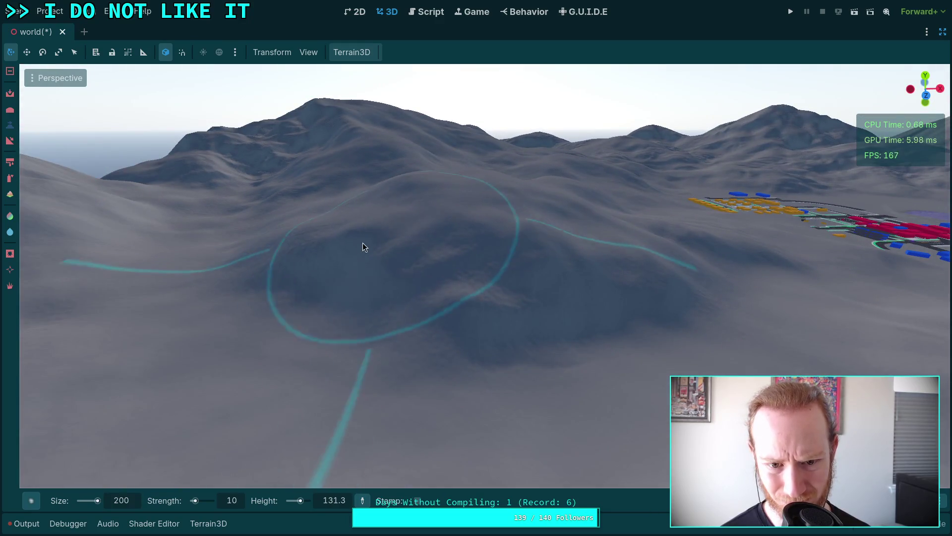
scroll(362, 243, "up", 5)
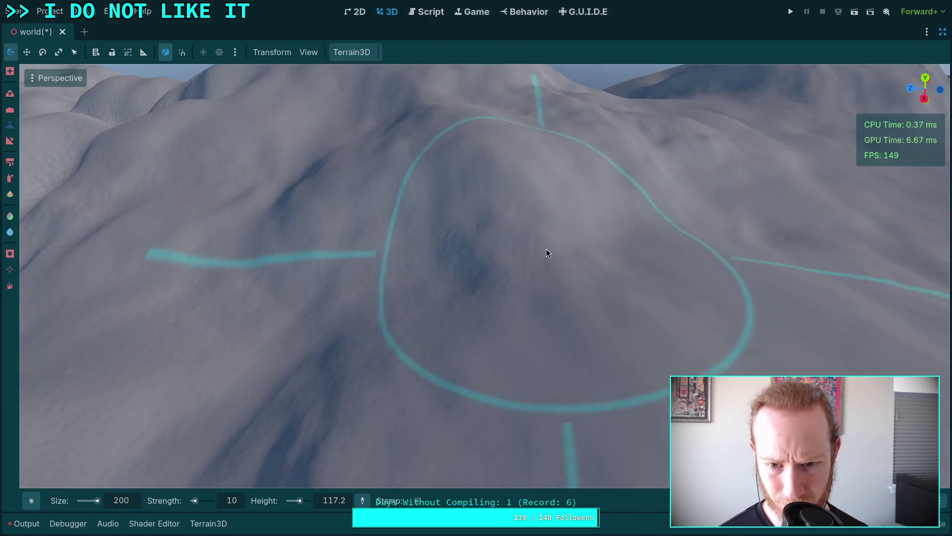
- Flatten the hill with two strokes, then carve a large hollow in lower mode
mouse_move(546, 254)
left_mouse_down()
mouse_move(465, 295)
mouse_move(609, 259)
mouse_move(529, 267)
mouse_move(298, 335)
mouse_move(499, 311)
mouse_move(656, 255)
left_mouse_up()
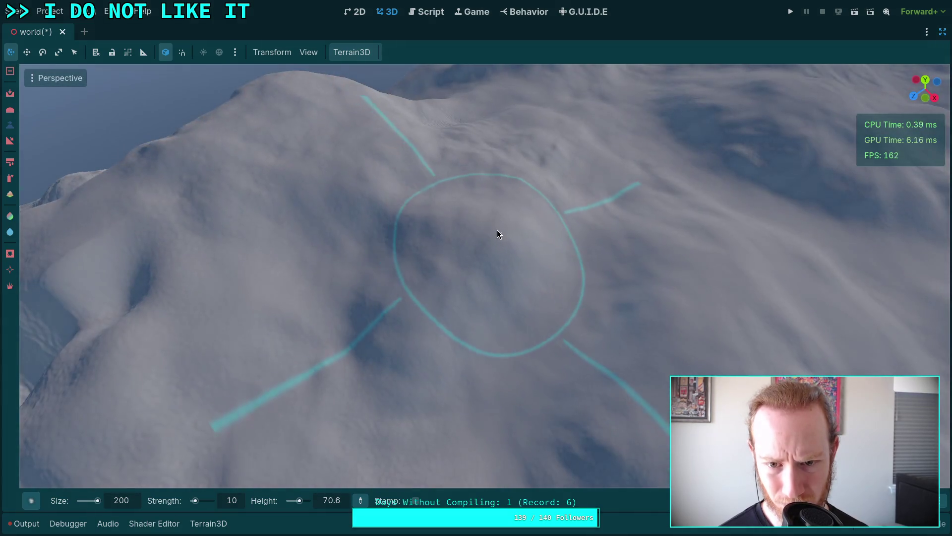
mouse_move(497, 230)
left_mouse_down()
mouse_move(514, 266)
mouse_move(440, 245)
mouse_move(368, 316)
mouse_move(382, 246)
mouse_move(357, 353)
mouse_move(532, 265)
mouse_move(489, 337)
left_mouse_up()
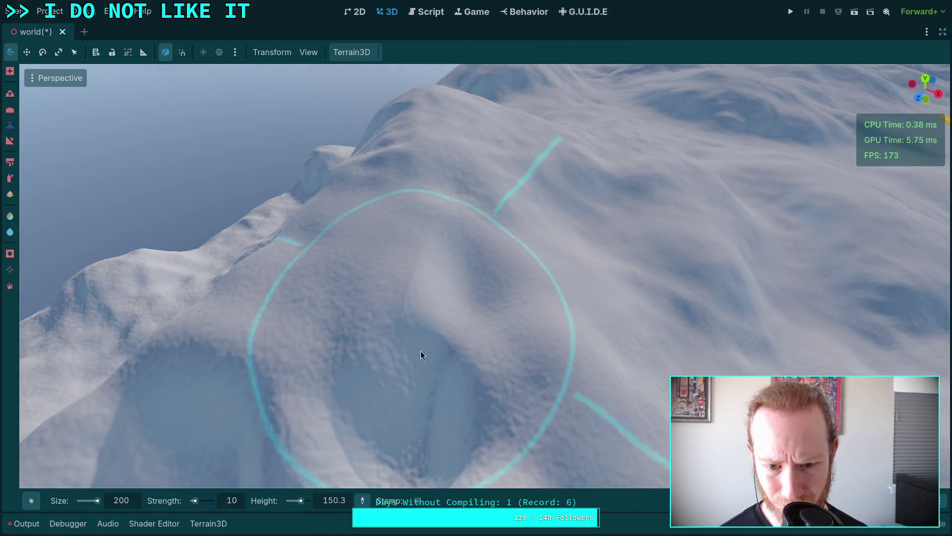
mouse_move(417, 306)
left_mouse_down()
mouse_move(419, 415)
mouse_move(509, 396)
mouse_move(430, 130)
mouse_move(395, 372)
left_mouse_up()
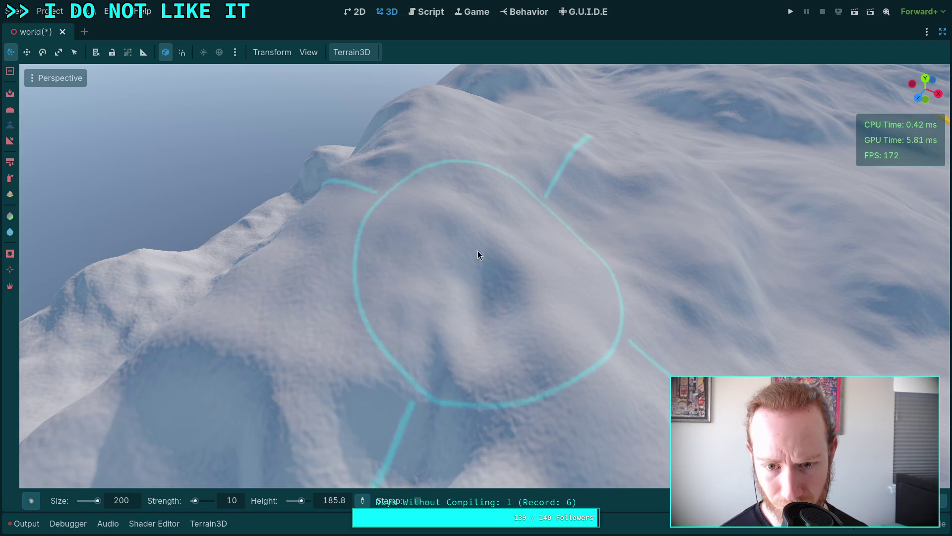
right_click(407, 432)
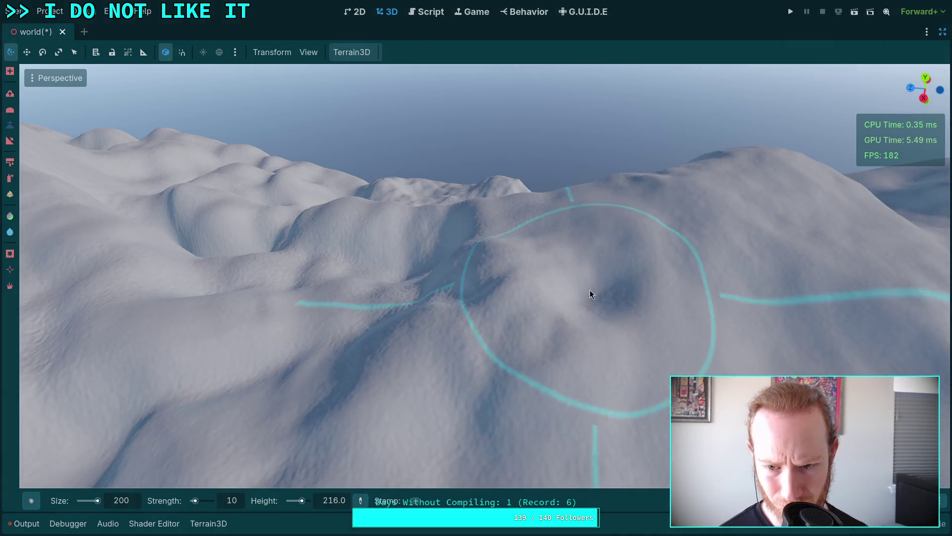
- Undo the last stroke and smooth out the central hollow and cliff
key("ctrl+z")
right_click(500, 260)
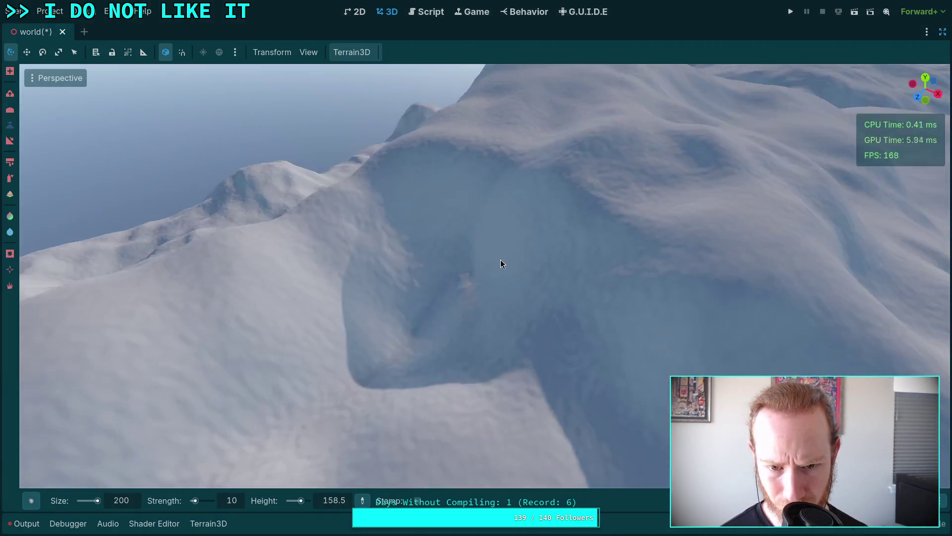
mouse_move(410, 258)
left_mouse_down()
mouse_move(353, 350)
mouse_move(471, 298)
left_mouse_up()
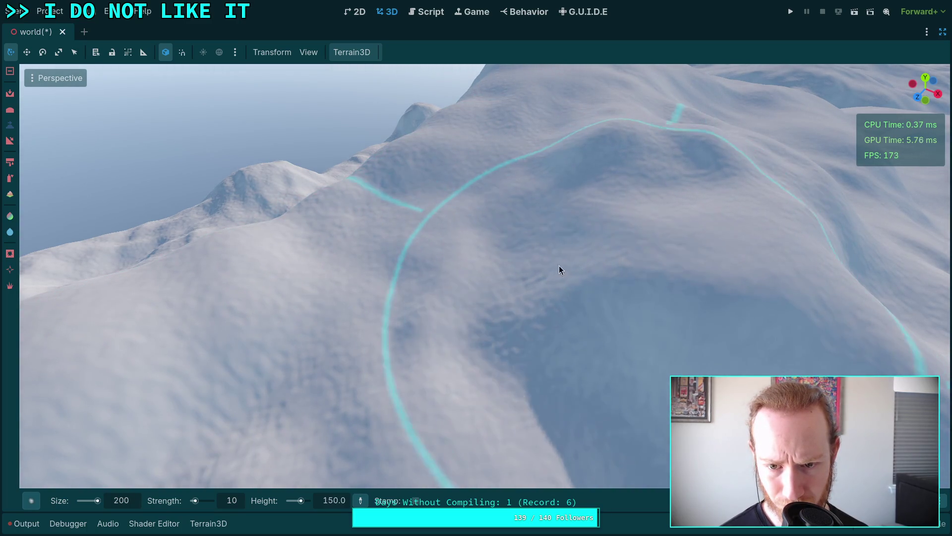
right_click(559, 270)
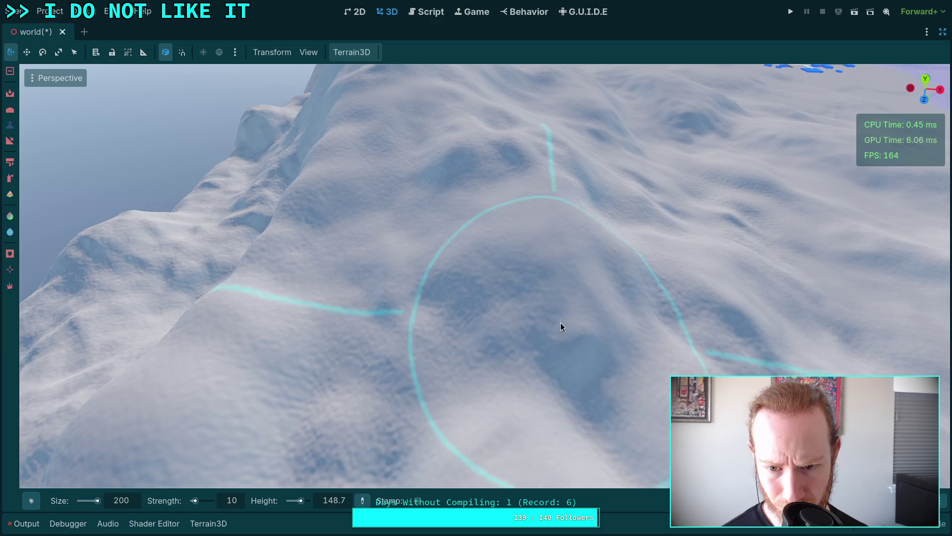
right_click(560, 322)
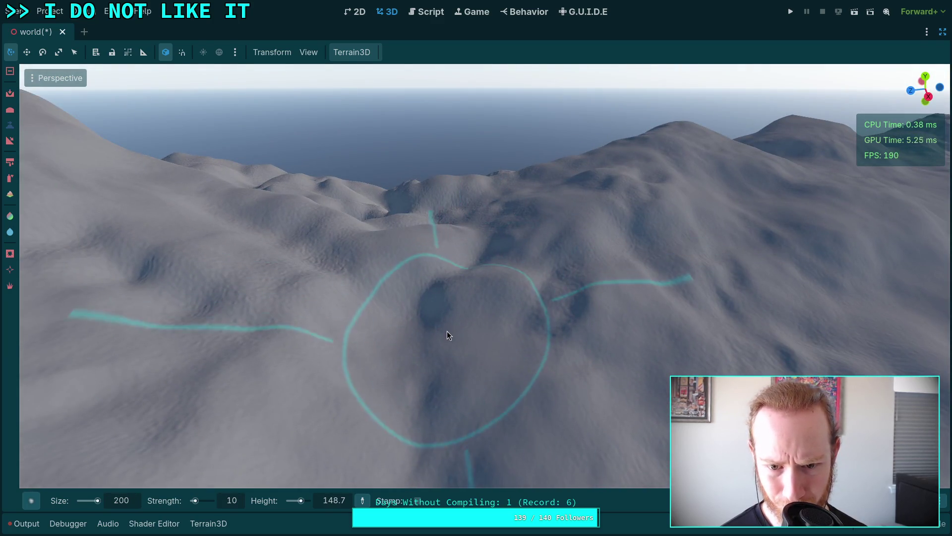
- Ctrl-pick lower heights and sculpt the hillside and foreground slope down to them
left_click(481, 246, "ctrl")
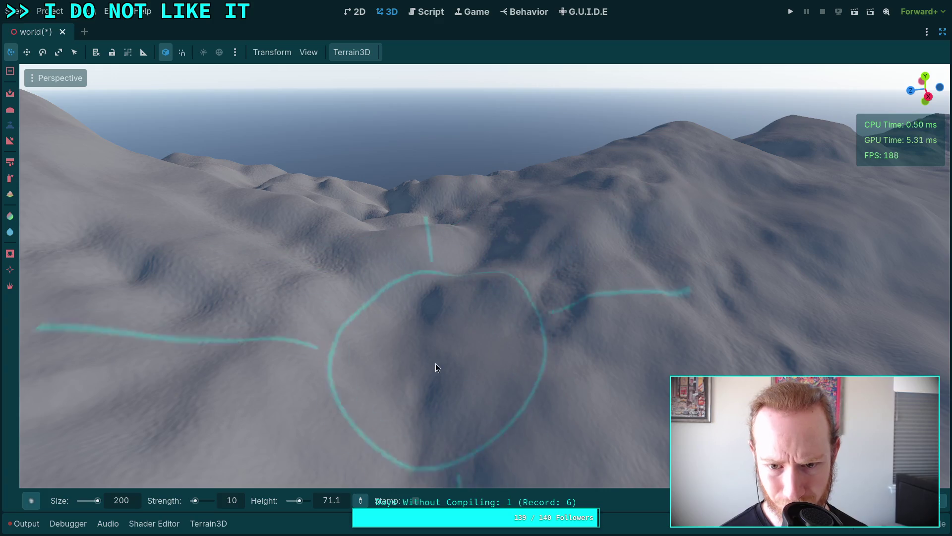
left_click(510, 266, "ctrl")
right_click(592, 298)
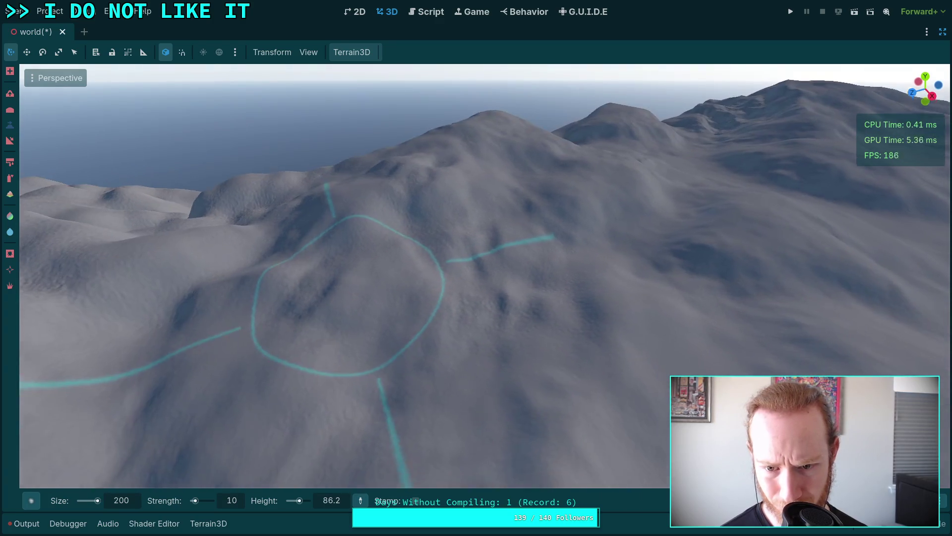
left_click(380, 259, "ctrl")
right_click(380, 259)
right_click(472, 312)
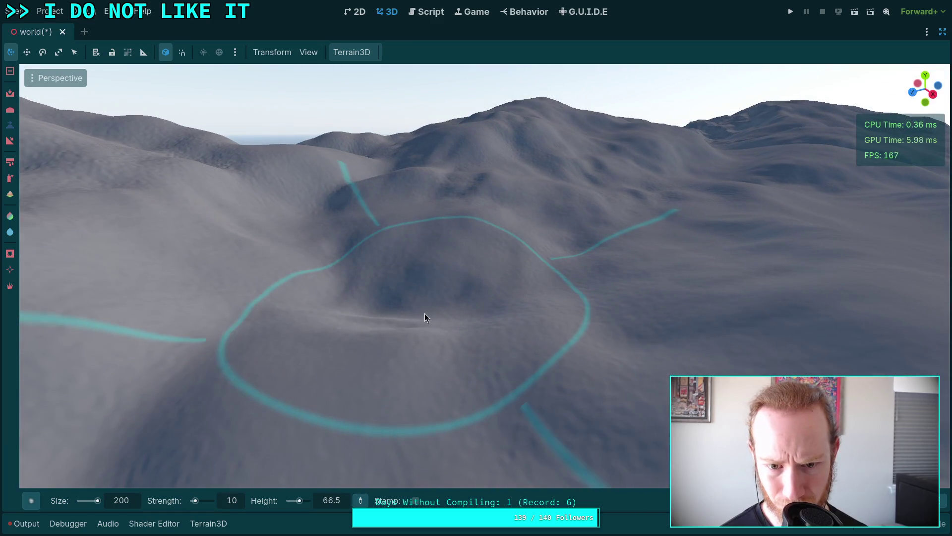
left_click(448, 305, "ctrl")
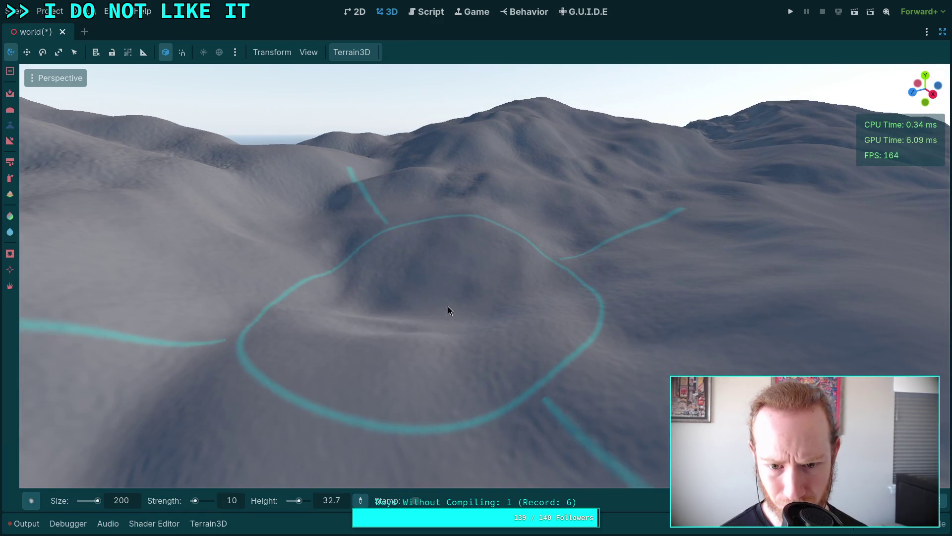
right_click(448, 306)
left_click(435, 294, "ctrl")
left_click(351, 374, "ctrl")
- Sample taller heights from the mountain and ridge and raise the hill toward them
left_click(574, 212, "ctrl")
right_click(574, 212)
right_click(573, 212)
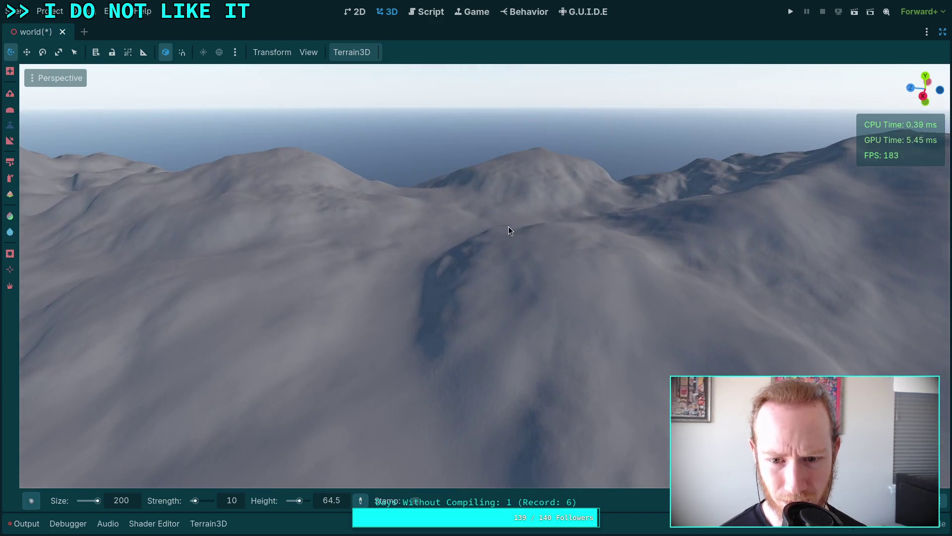
left_click(521, 249, "ctrl")
left_click(544, 367, "ctrl")
right_click(543, 367)
left_click(455, 253, "ctrl")
left_click(481, 266, "ctrl")
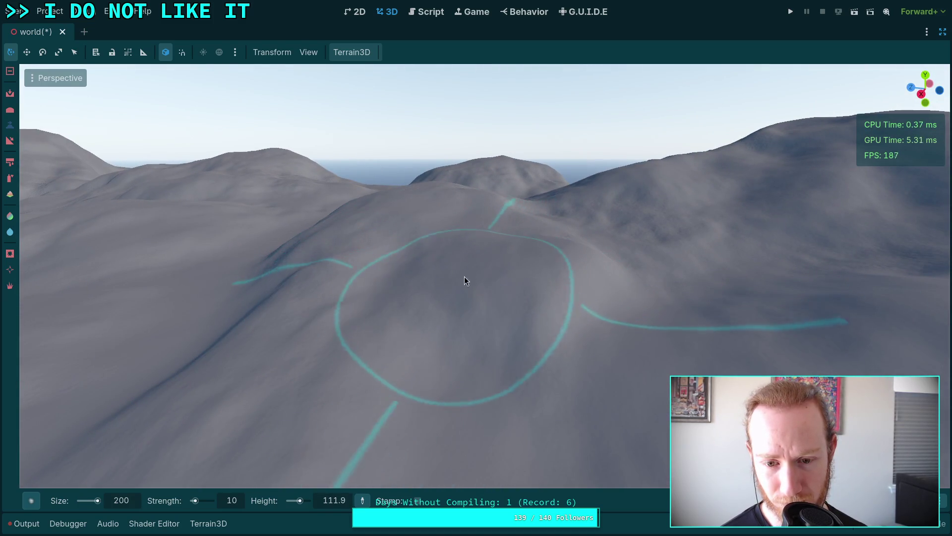
- Pick low and mid-level heights and smooth the hill down to brush height 35.9
right_click(464, 276)
left_click(584, 293, "ctrl")
right_click(571, 267)
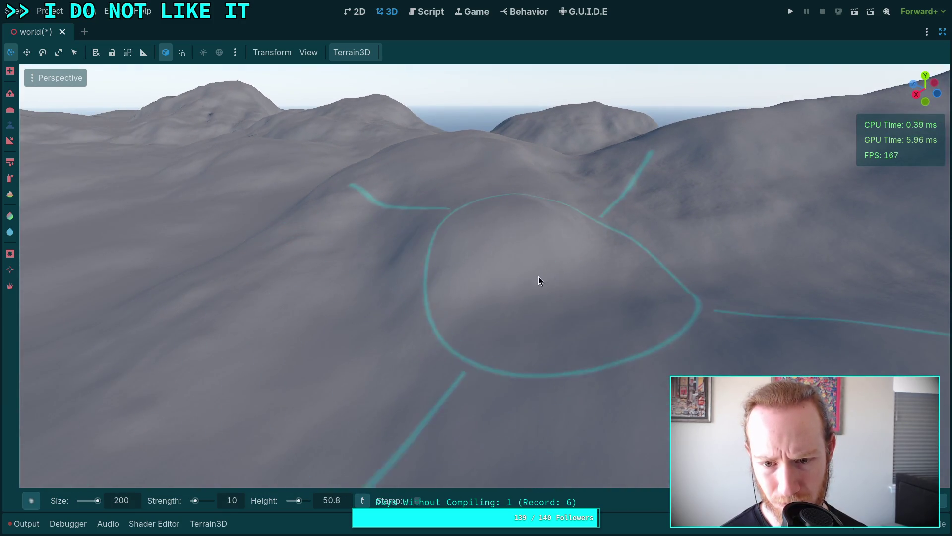
right_click(539, 276)
left_click(618, 270, "ctrl")
right_click(515, 278)
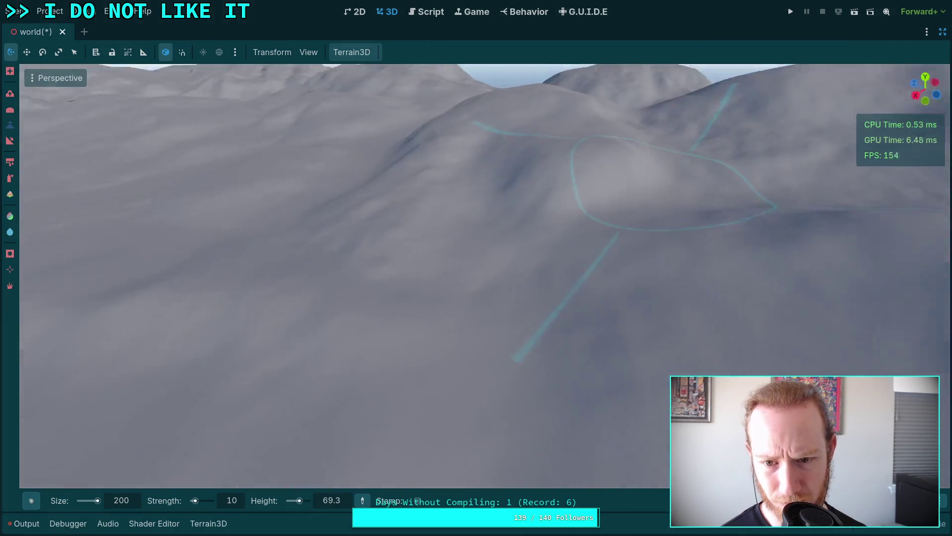
left_click(598, 187, "ctrl")
right_click(599, 187)
right_click(471, 302)
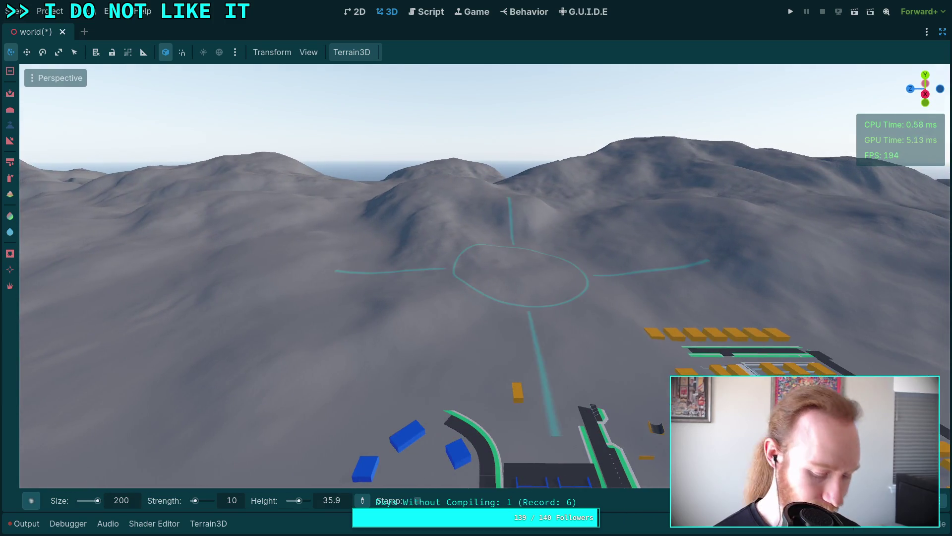
- Save the world scene with Ctrl+S
key("ctrl+s")
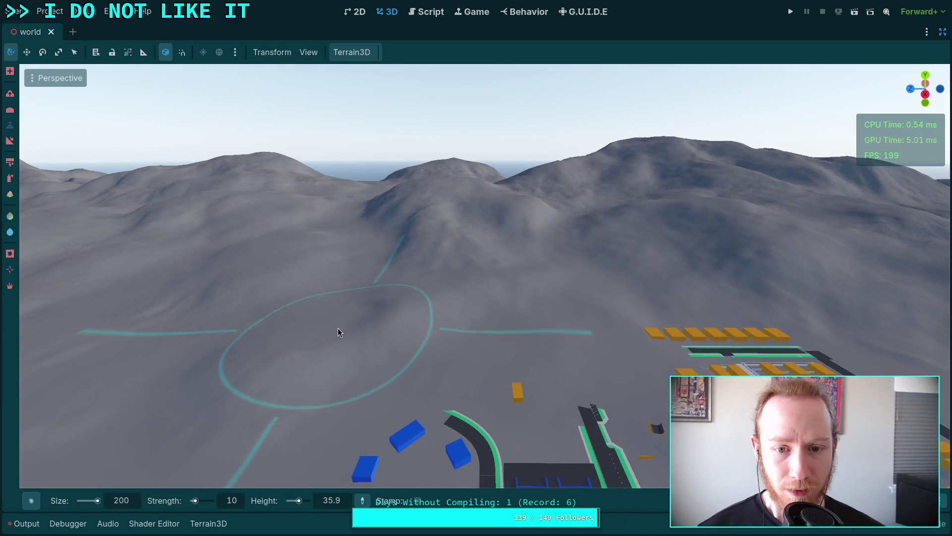
right_click(337, 328)
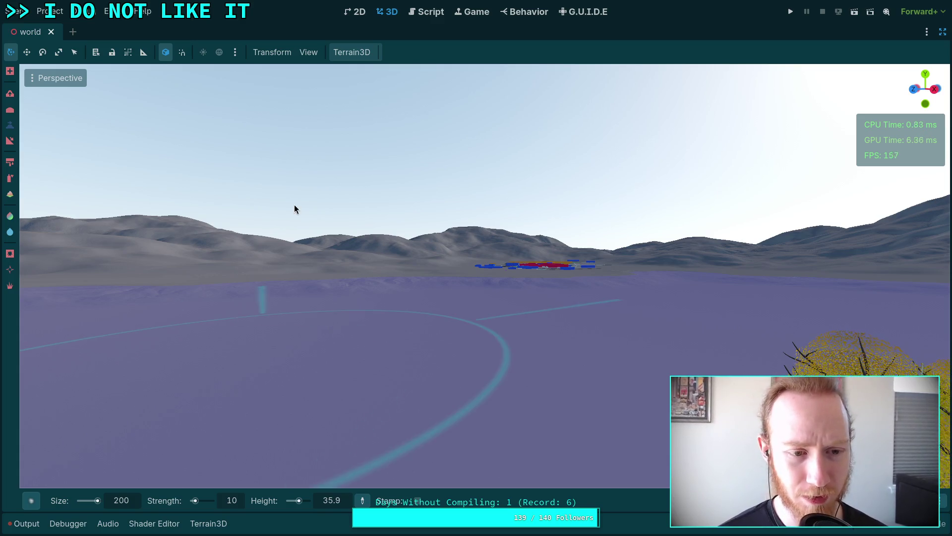
- Restore the editor panels and hide Terrain while showing TerrainOLD to compare
left_click(942, 32)
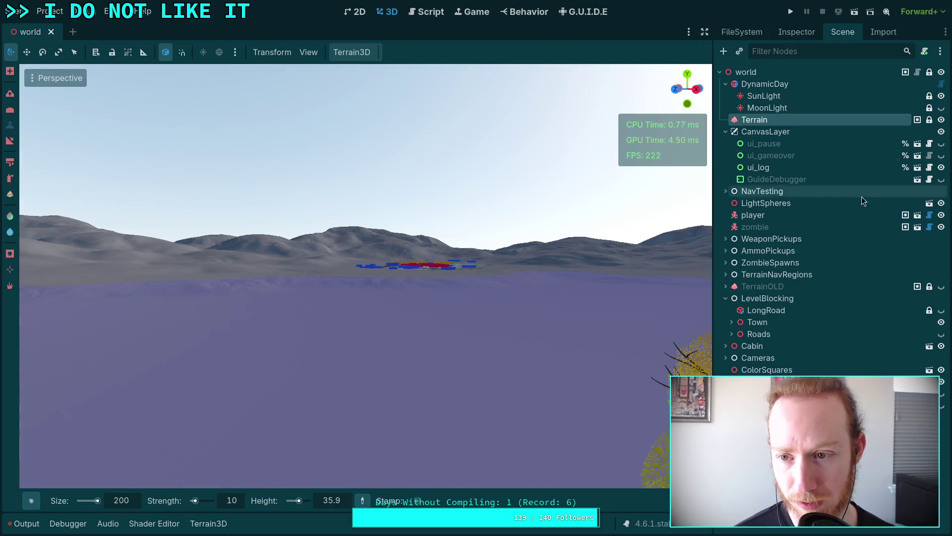
left_click(941, 120)
left_click(941, 287)
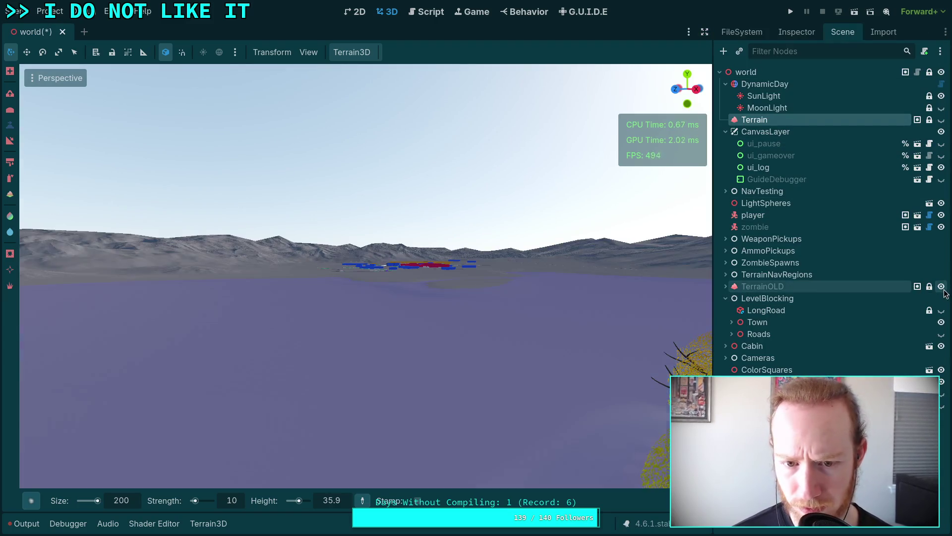
mouse_move(639, 273)
left_mouse_down()
mouse_move(684, 273)
mouse_move(640, 270)
mouse_move(659, 266)
mouse_move(590, 283)
mouse_move(580, 265)
mouse_move(491, 268)
left_mouse_up()
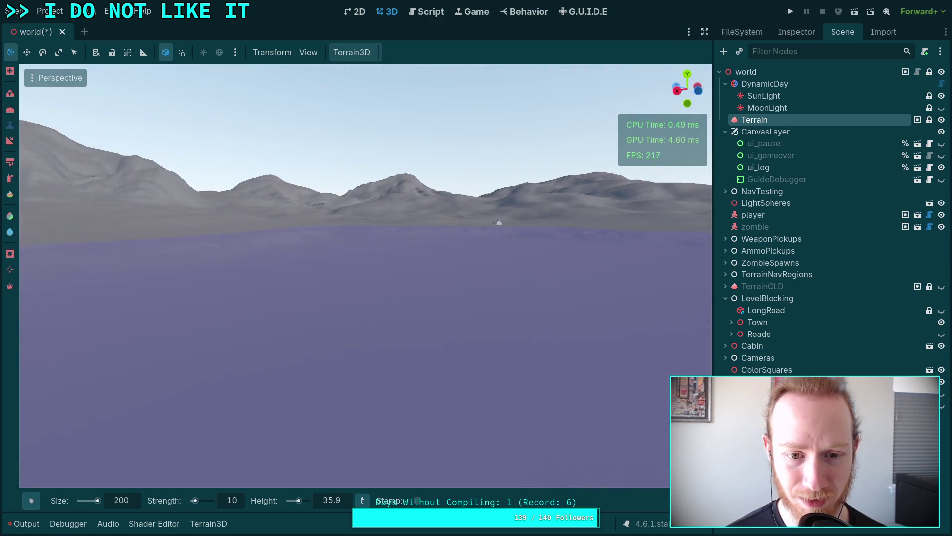
scroll(366, 276, "up", 3)
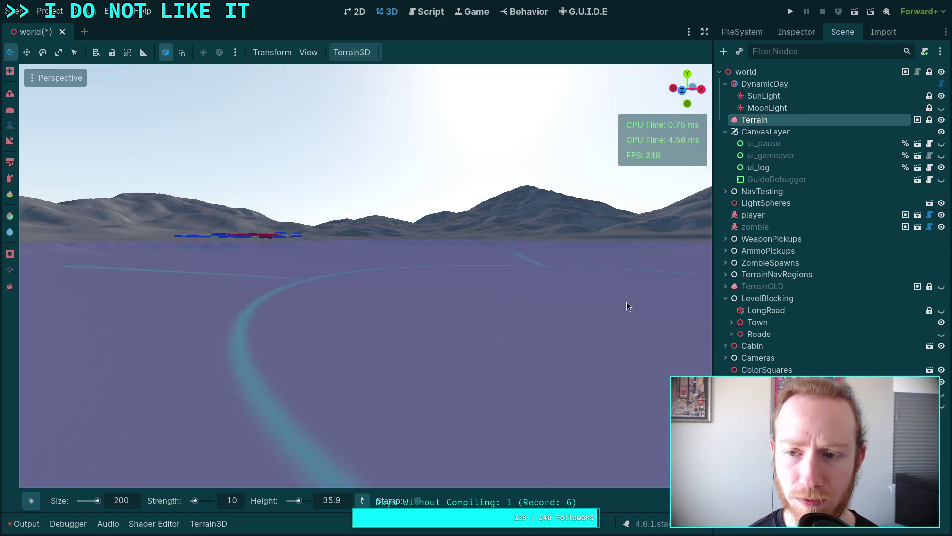
- Toggle Terrain and TerrainOLD visibility again and fly forward through the forest
left_click(941, 120)
left_click(941, 287)
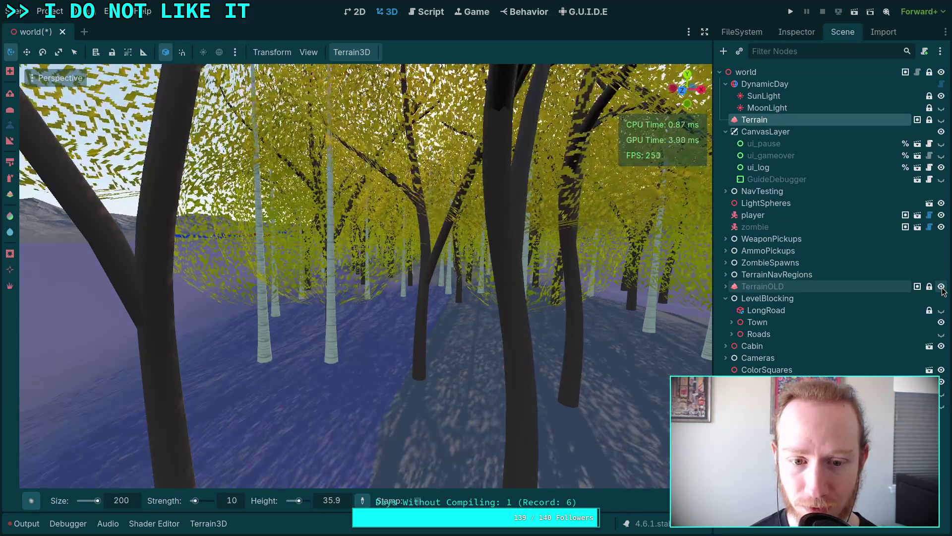
key("w")
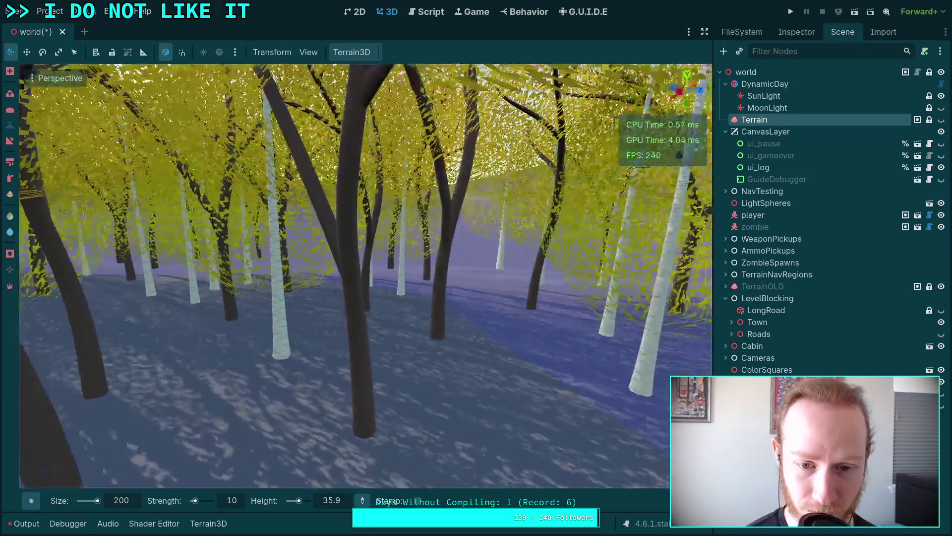
key("w")
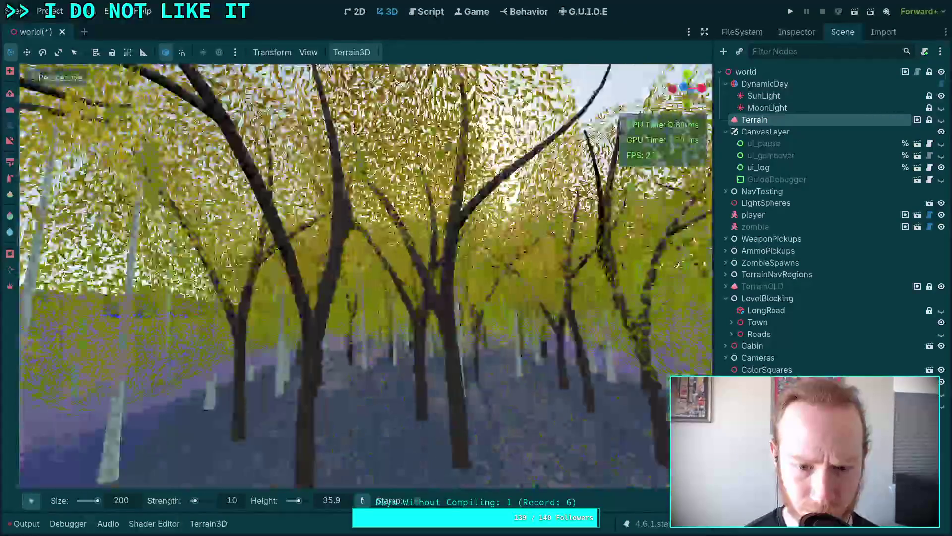
key("w")
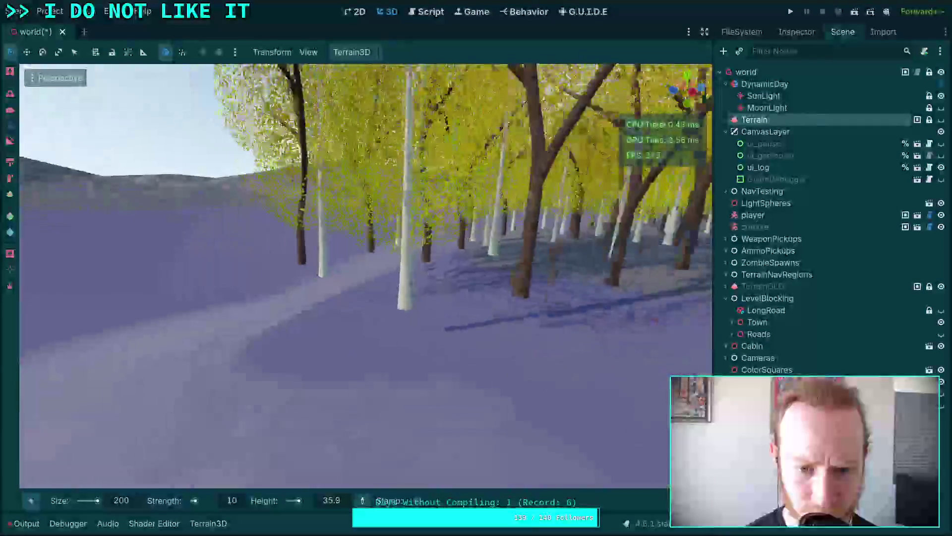
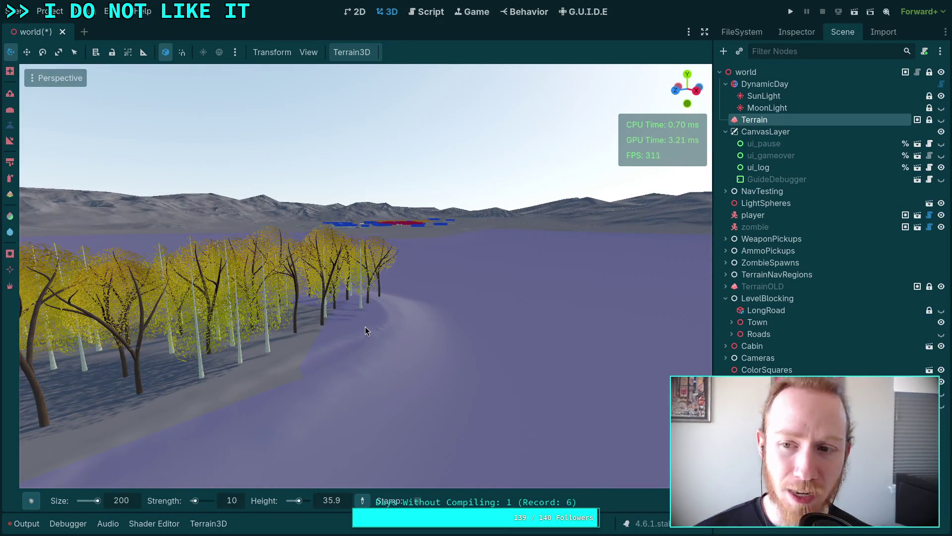
- Hide the TerrainOLD terrain and its trees, then save the world scene
left_click(941, 287)
left_click(941, 287)
left_click(941, 287)
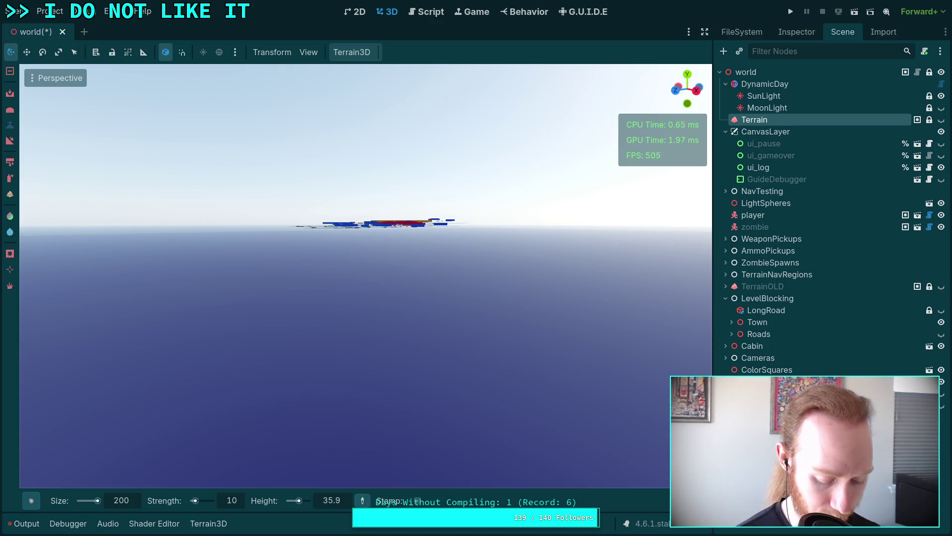
key("ctrl+s")
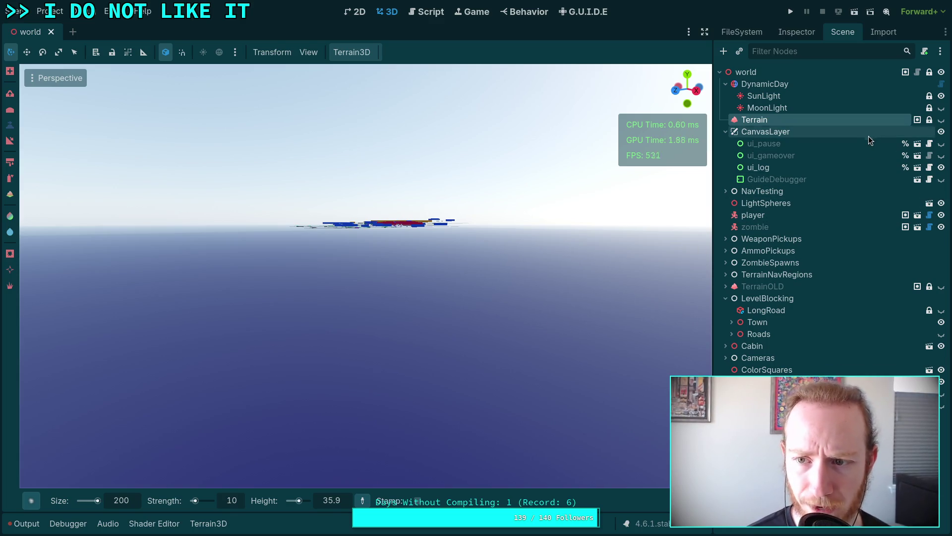
- Look over the new Terrain's properties, then bring up TerrainOLD's Terrain3D properties in the Inspector
left_click(790, 286)
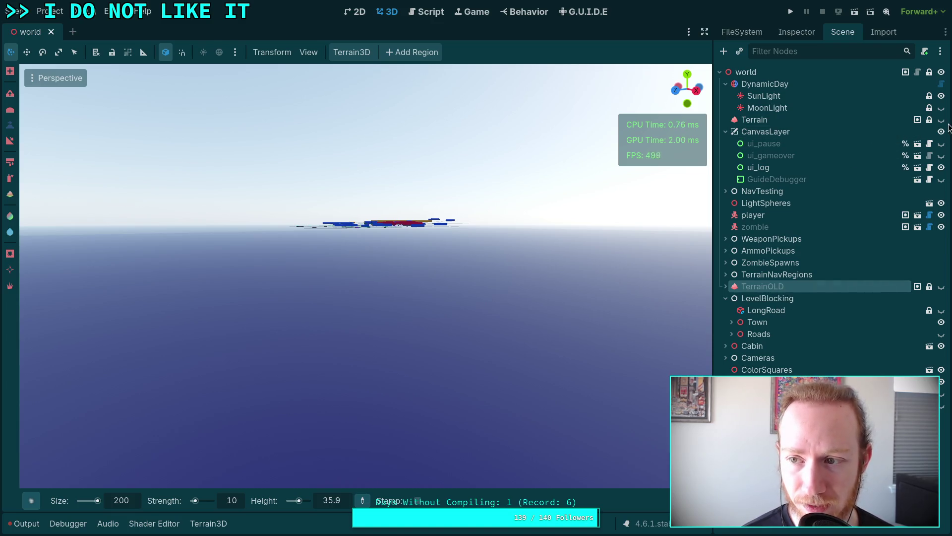
left_click(808, 120)
left_click(786, 32)
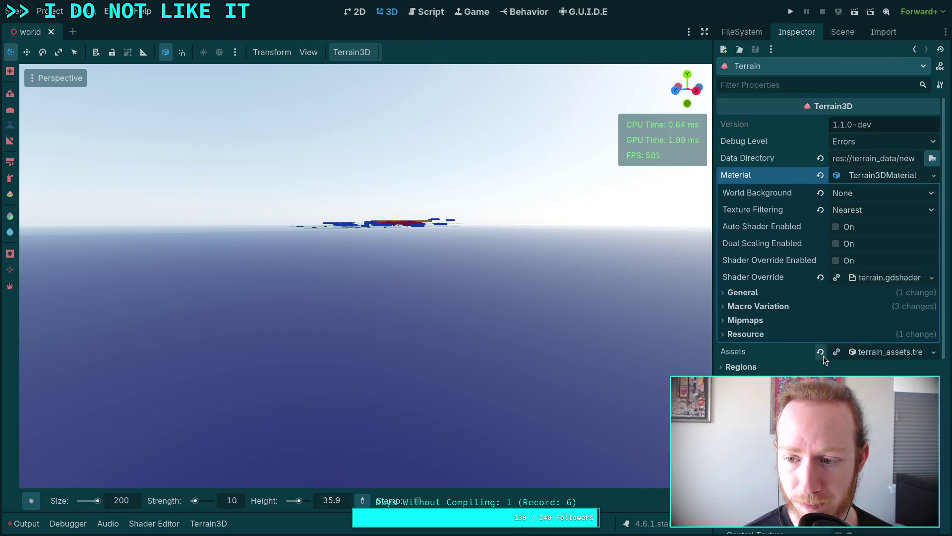
left_click(877, 175)
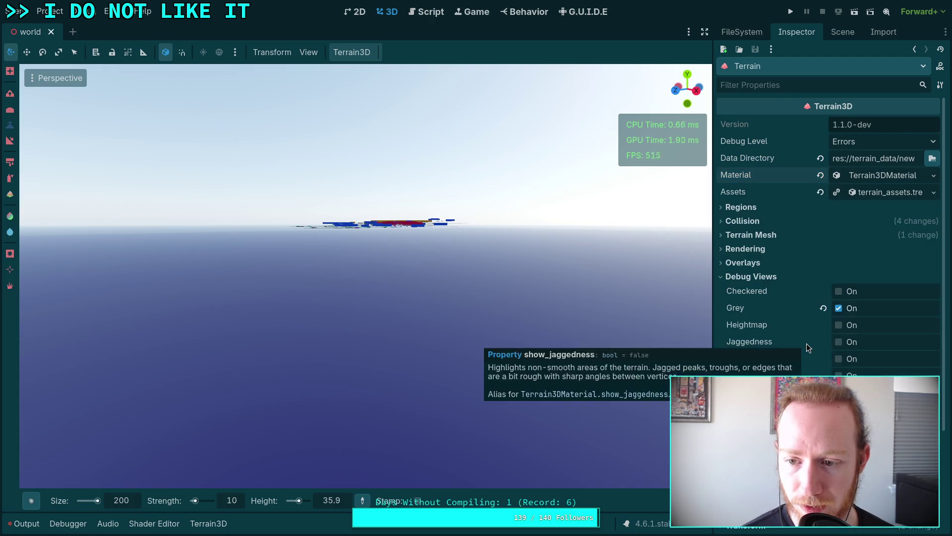
scroll(806, 344, "down", 2)
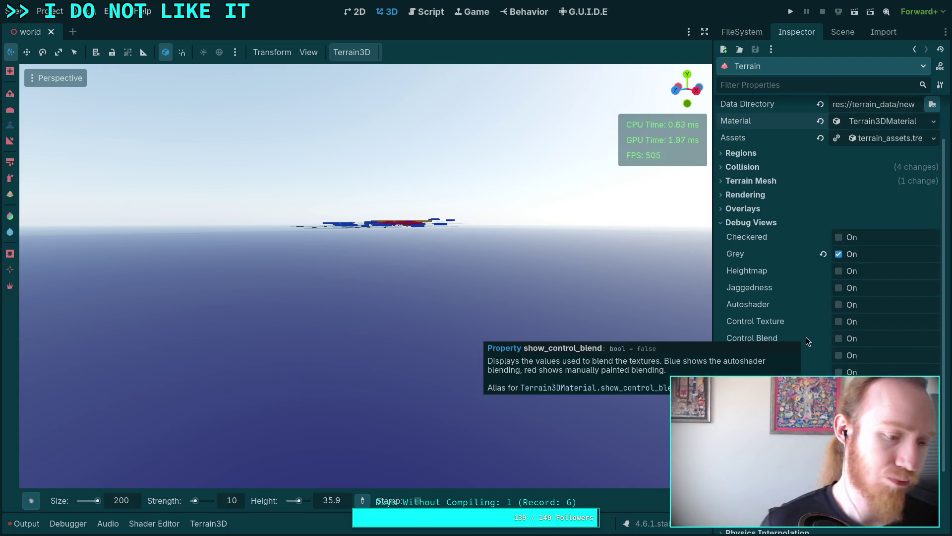
left_click(843, 31)
right_click(862, 287)
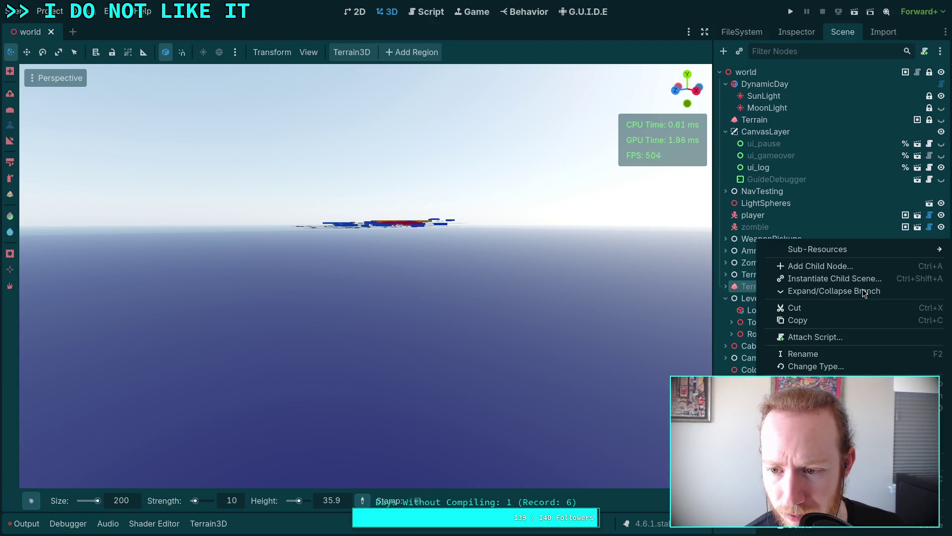
left_click(789, 31)
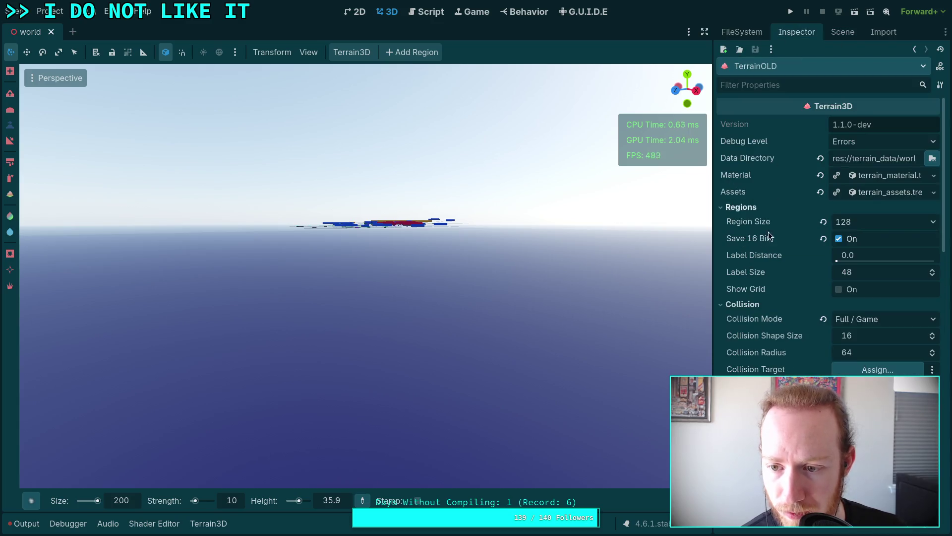
- Collapse the Debug Views section and save the world scene
scroll(763, 341, "down", 10)
left_click(754, 125)
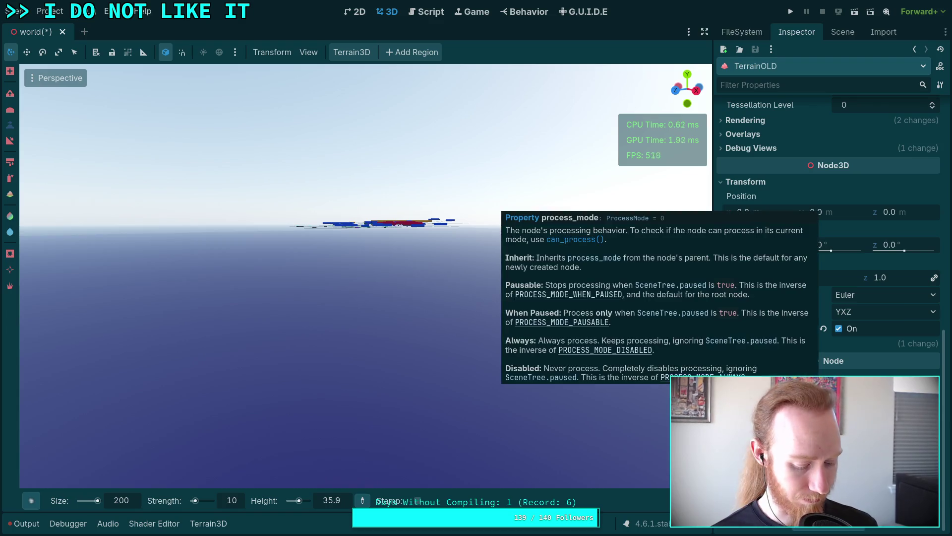
key("ctrl+s")
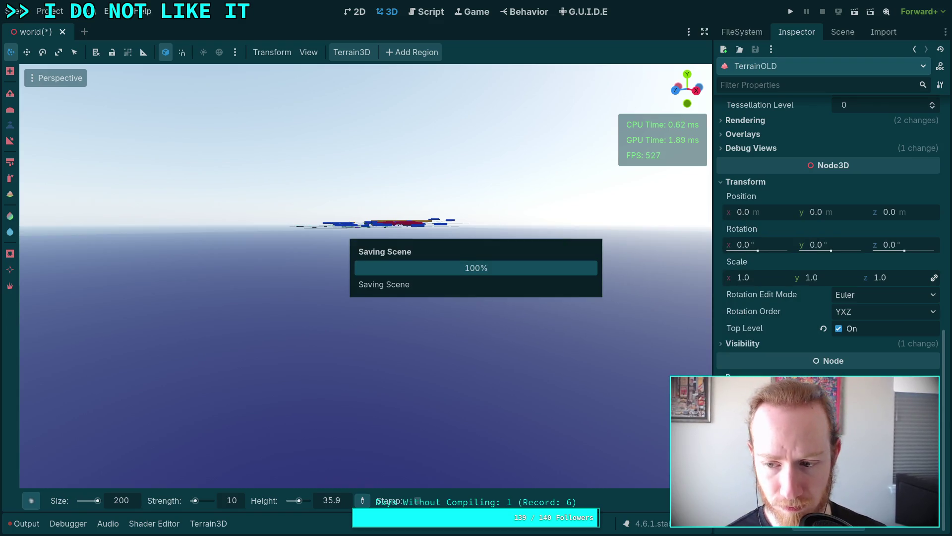
- Make TerrainOLD visible again from the Scene tree
scroll(828, 223, "up", 10)
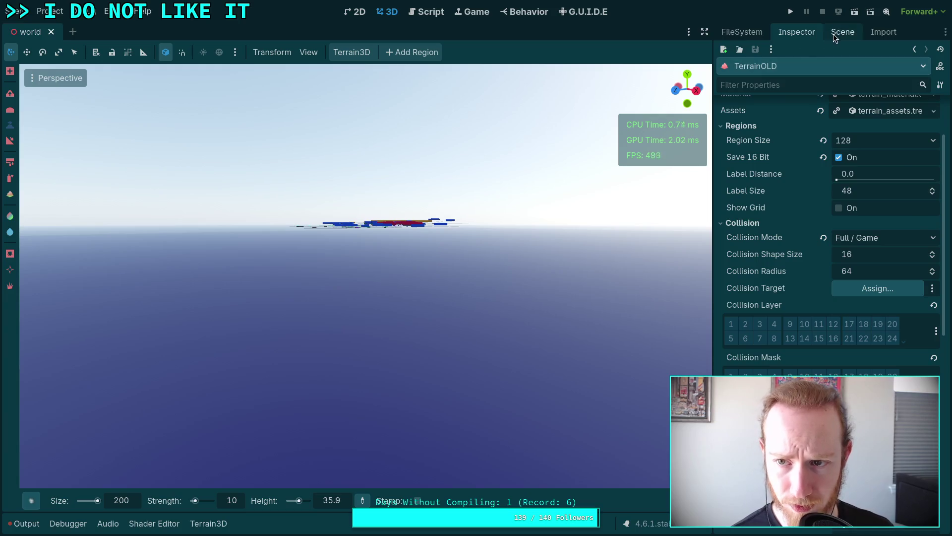
left_click(833, 34)
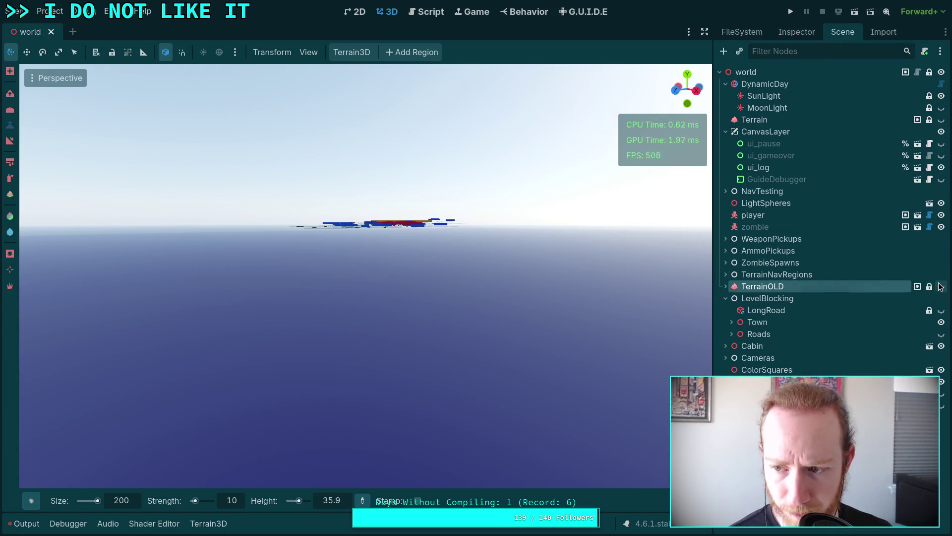
left_click(941, 286)
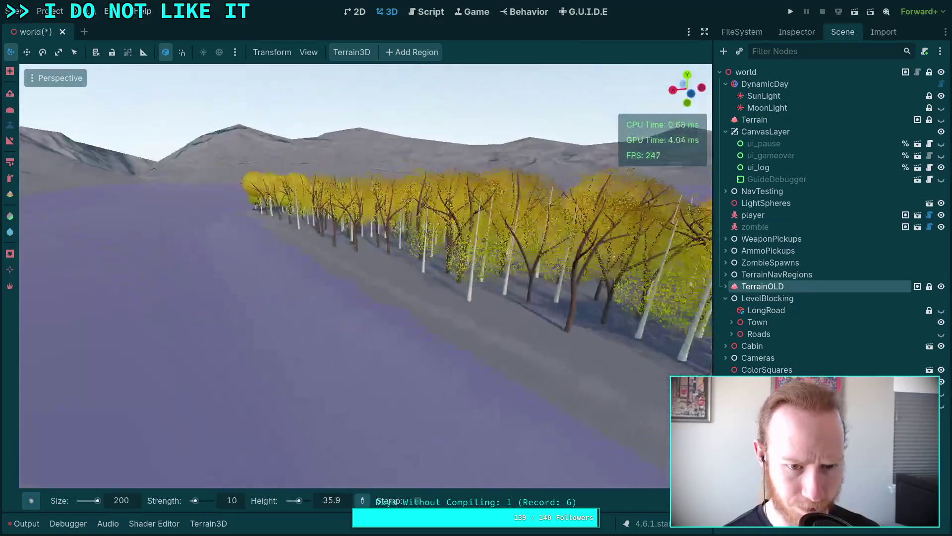
- Fly the camera over the purple plane, through the tree rows and toward TerrainOLD's grey mountains
mouse_move(365, 276)
left_mouse_down()
mouse_move(149, 270)
mouse_move(119, 288)
left_mouse_up()
scroll(128, 288, "up", 3)
key("w")
key("w")
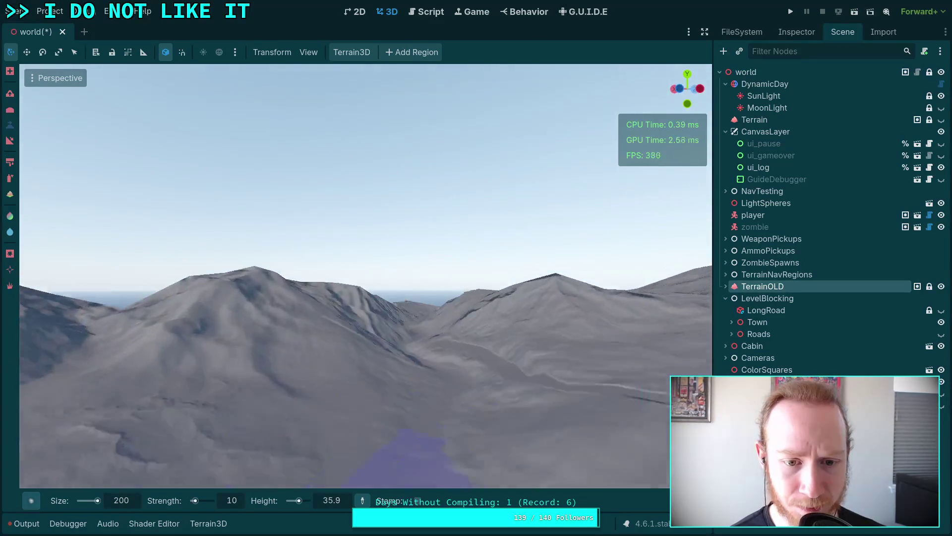
key("w")
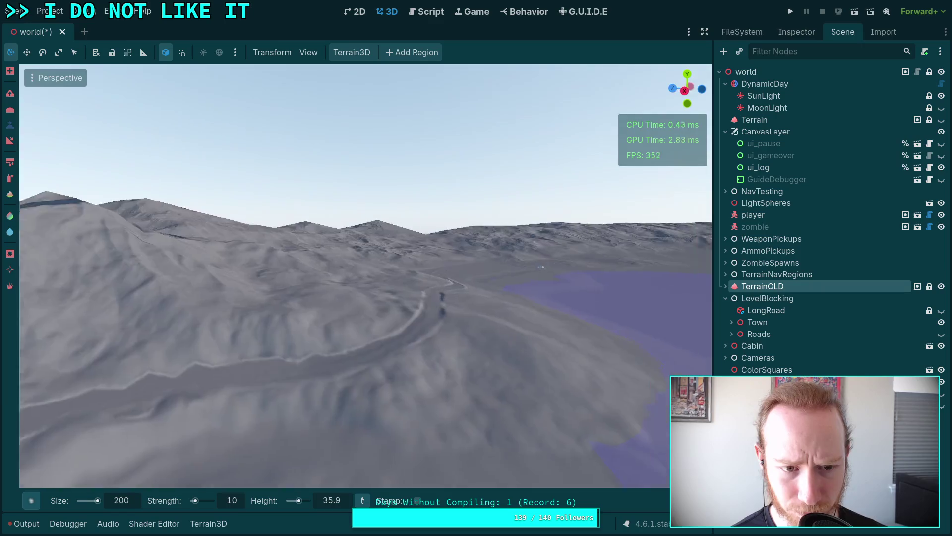
key("w")
key("s")
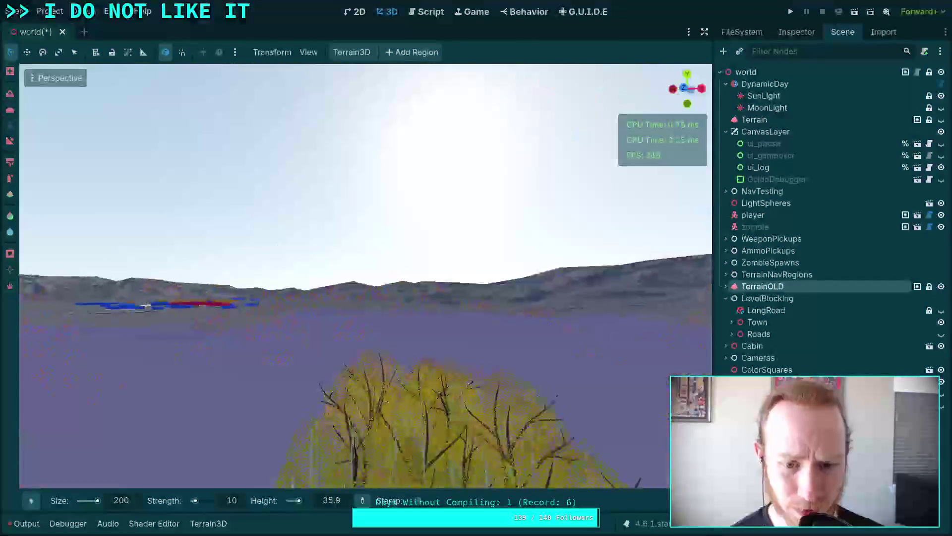
key("w")
key("s")
key("w")
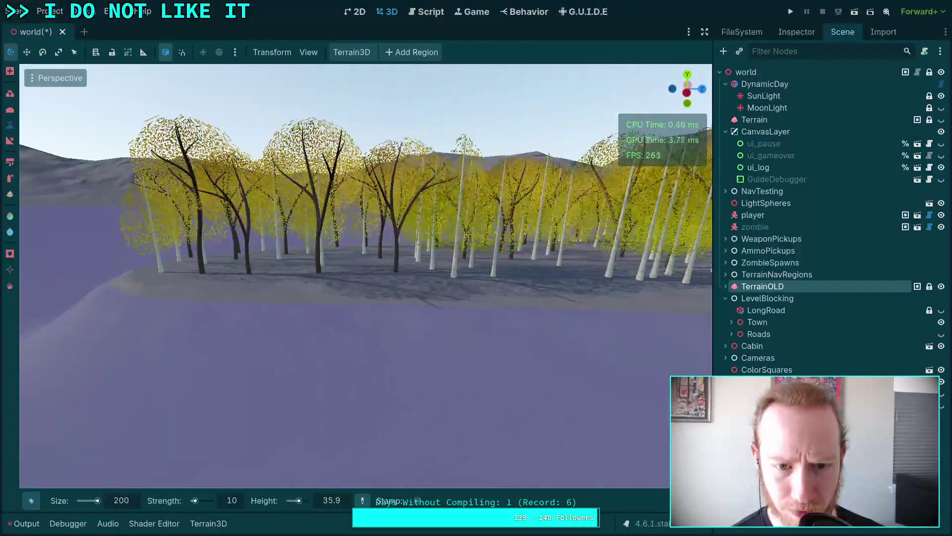
scroll(365, 276, "up", 2)
key("s")
key("w")
key("s")
scroll(366, 275, "down", 10)
right_click(519, 311)
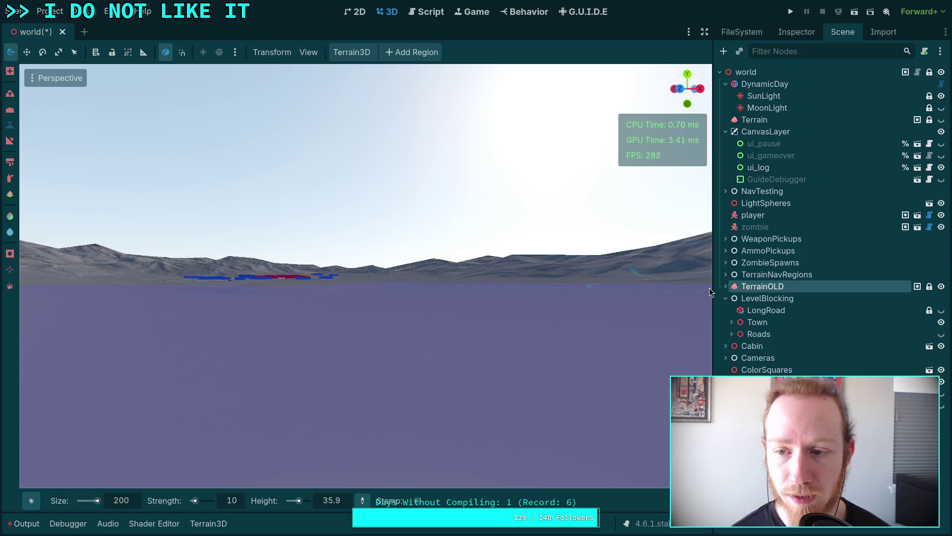
left_click(795, 31)
- Set TerrainOLD's Collision Mode to Disabled
scroll(798, 267, "down", 5)
scroll(793, 294, "up", 4)
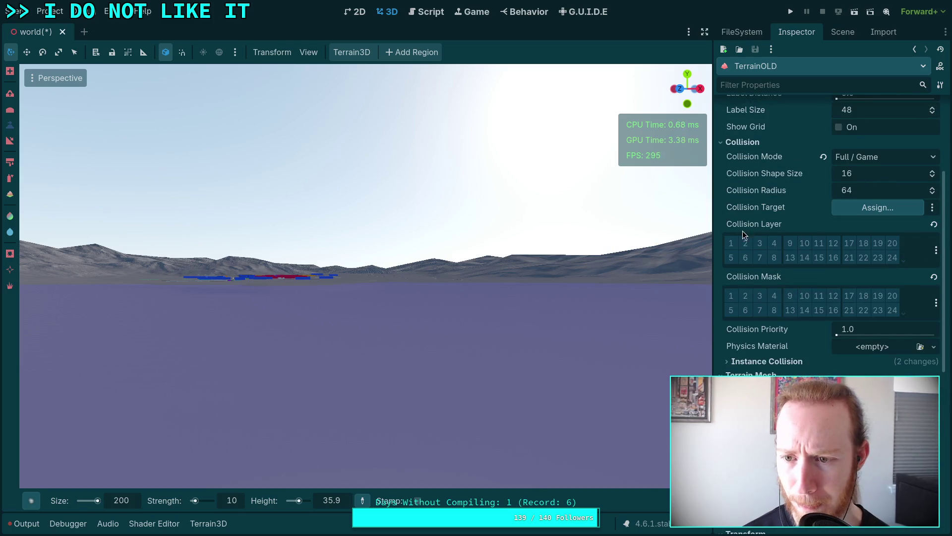
left_click(769, 141)
left_click(824, 144)
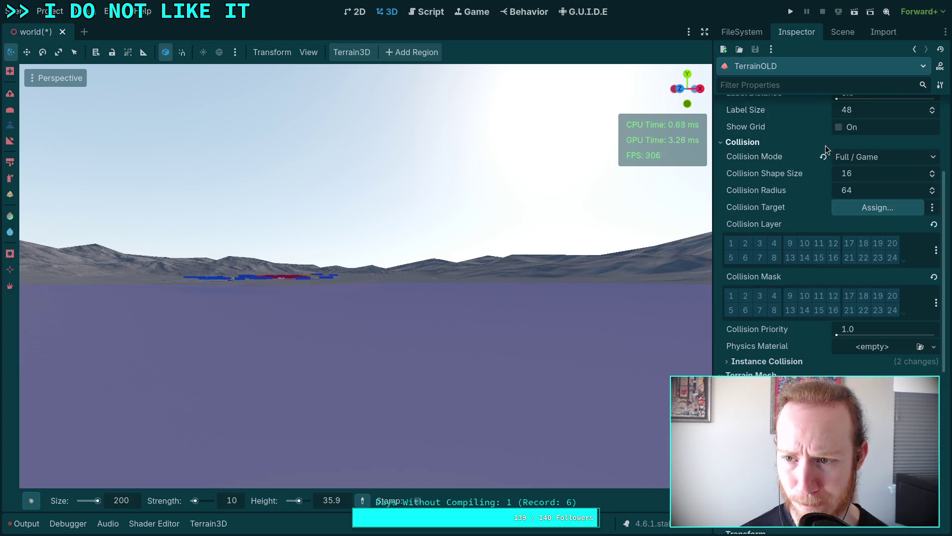
left_click(862, 156)
left_click(869, 176)
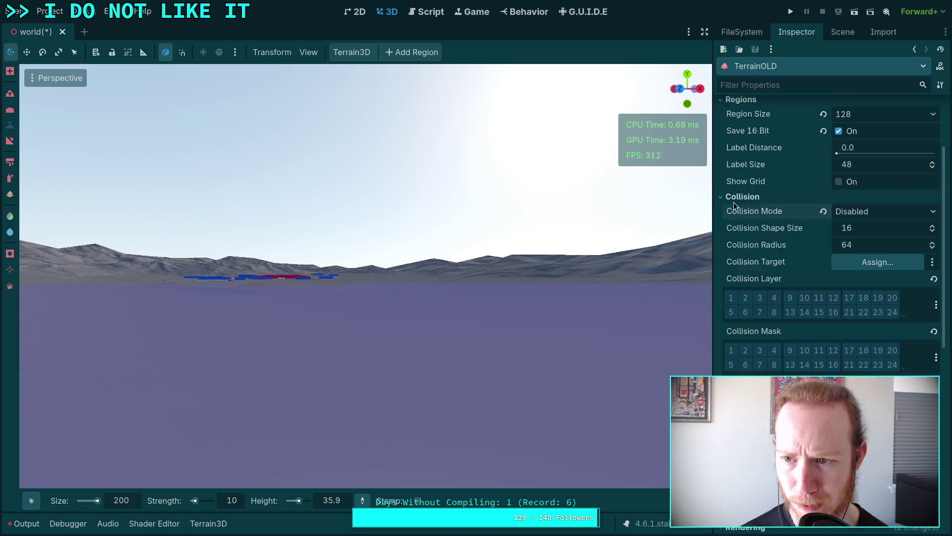
- Change TerrainOLD's Terrain Mesh size from 8 to 64
scroll(744, 228, "up", 1)
left_click(747, 253)
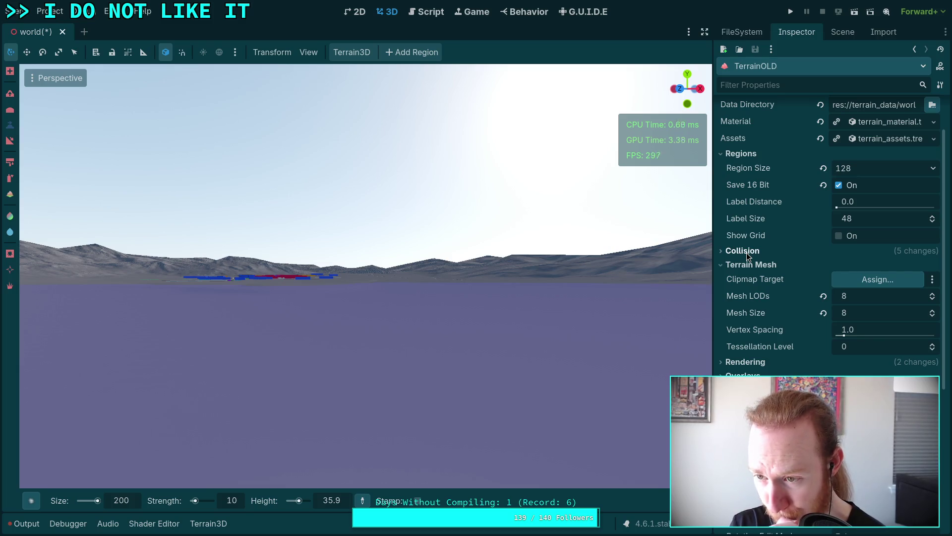
left_click(747, 253)
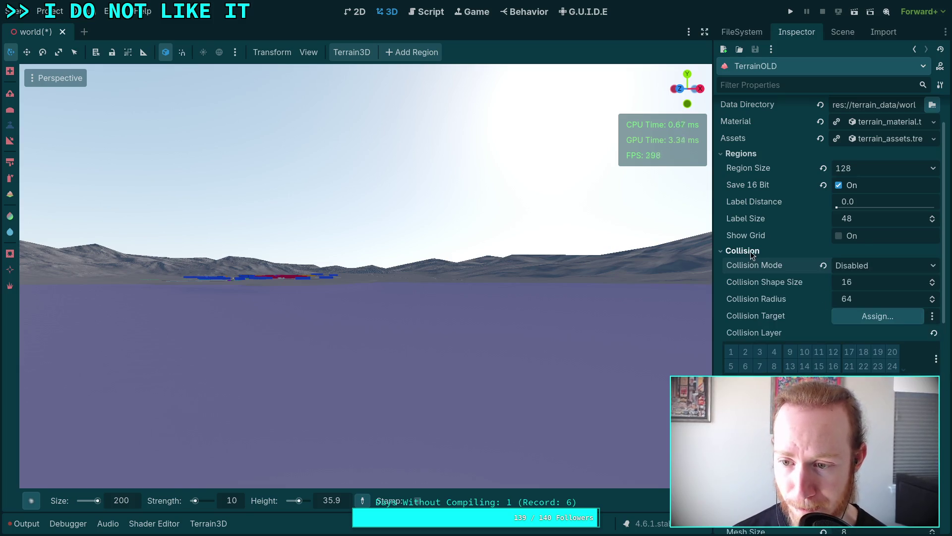
left_click(756, 251)
left_click(753, 156)
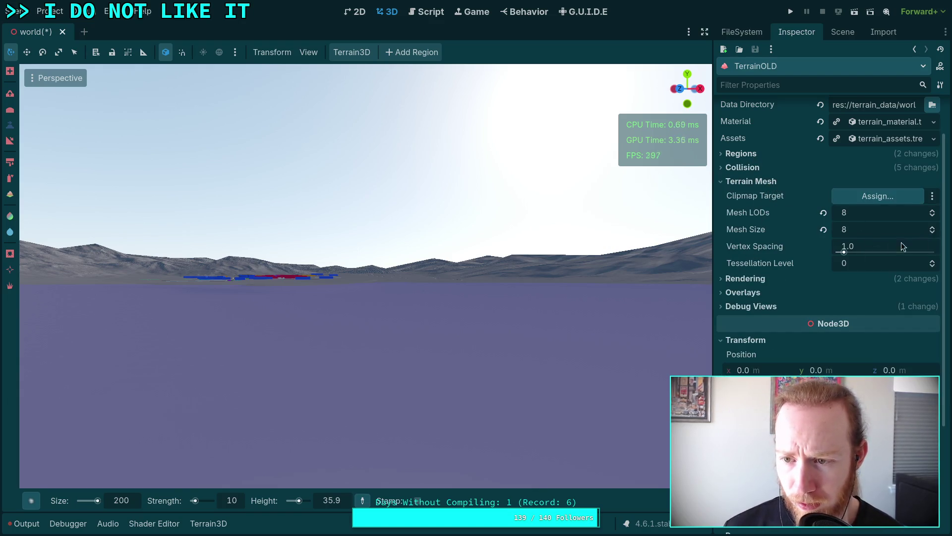
left_click(824, 230)
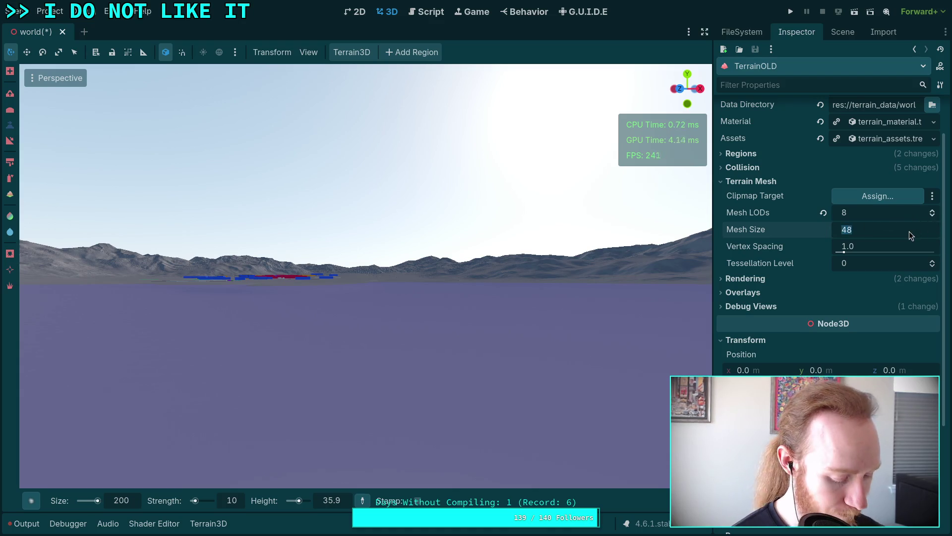
type("65")
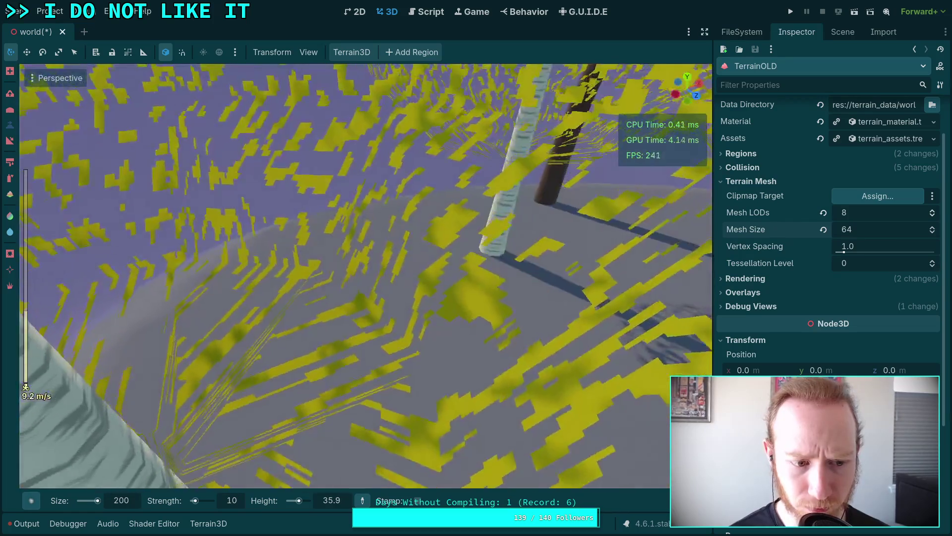
scroll(366, 275, "up", 2)
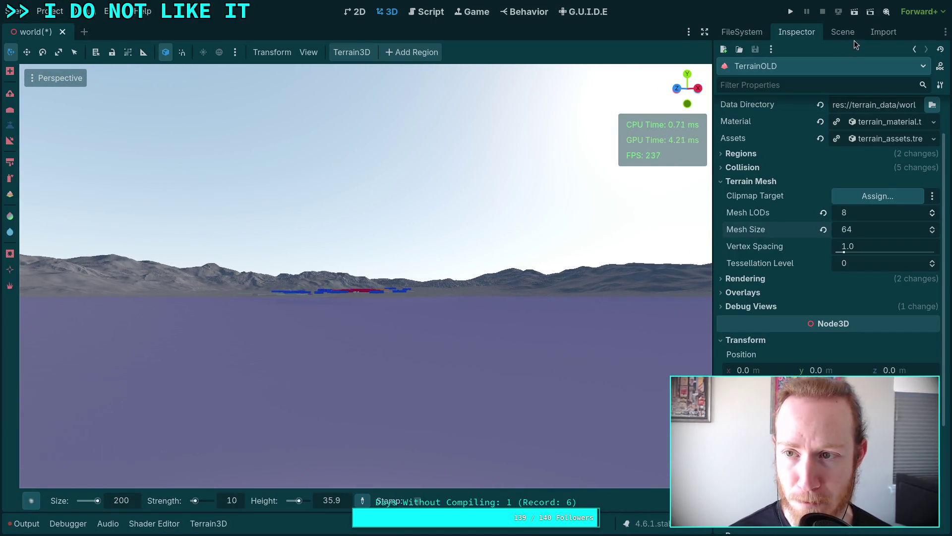
- Hide TerrainOLD, show the new Terrain, and display its properties
left_click(849, 33)
left_click(940, 287)
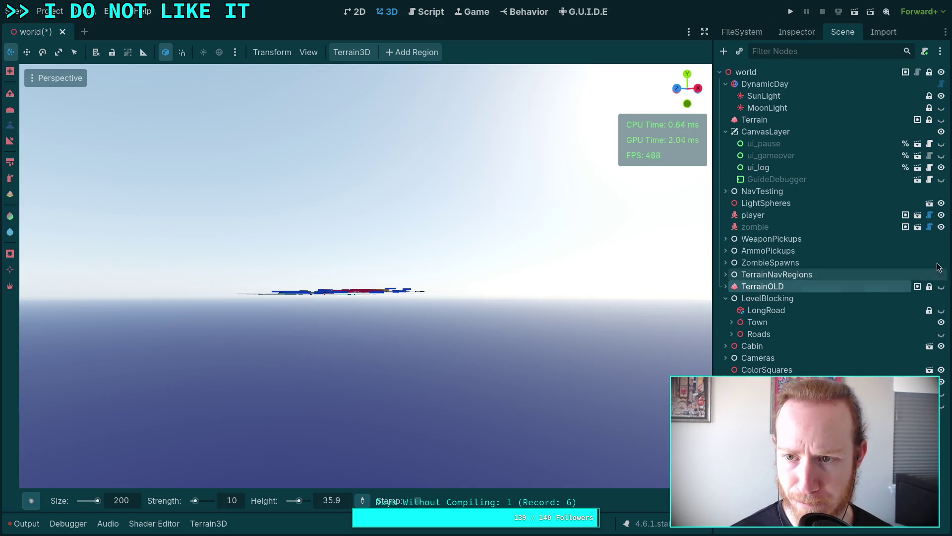
left_click(941, 119)
left_click(770, 120)
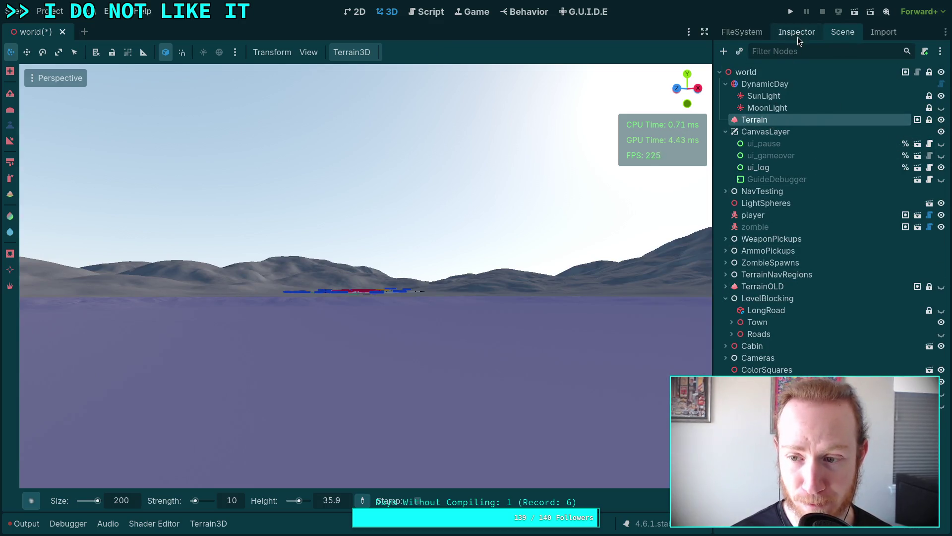
left_click(797, 34)
- Set the new Terrain's mesh size to 64, adjust its mesh LOD count, and hide TerrainOLD
left_click(750, 235)
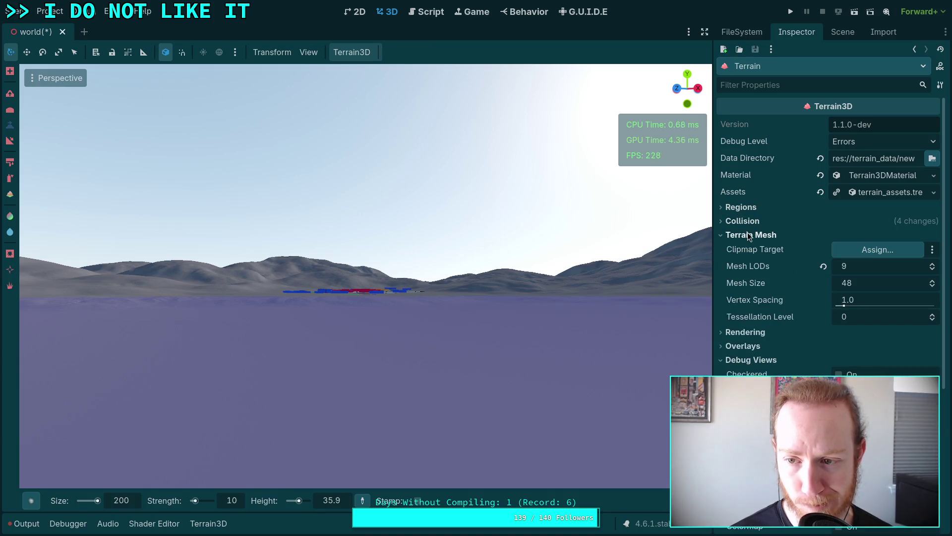
left_click(862, 286)
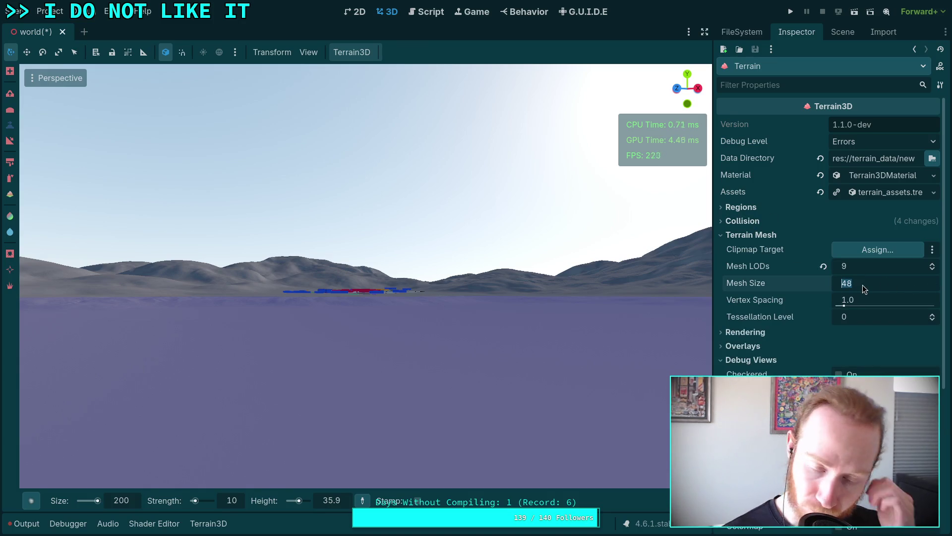
type("6")
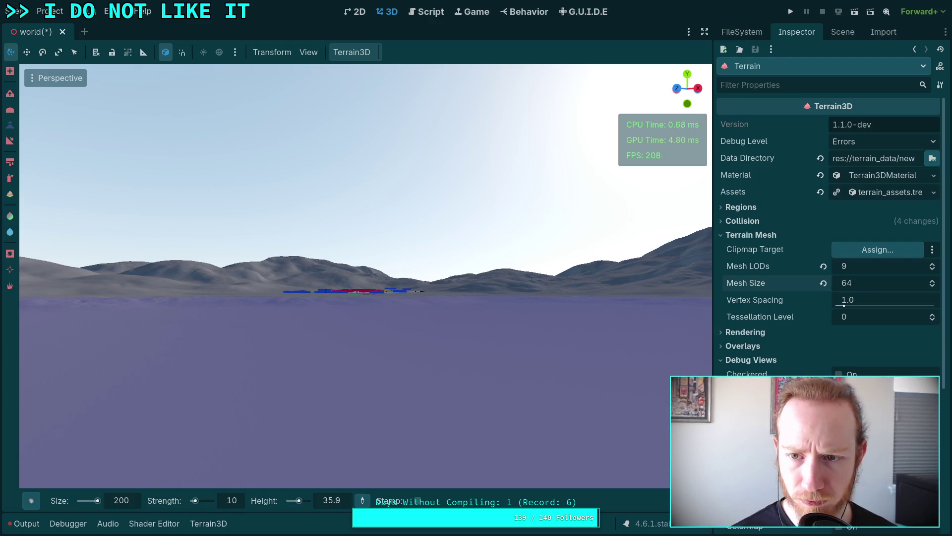
left_click(933, 269)
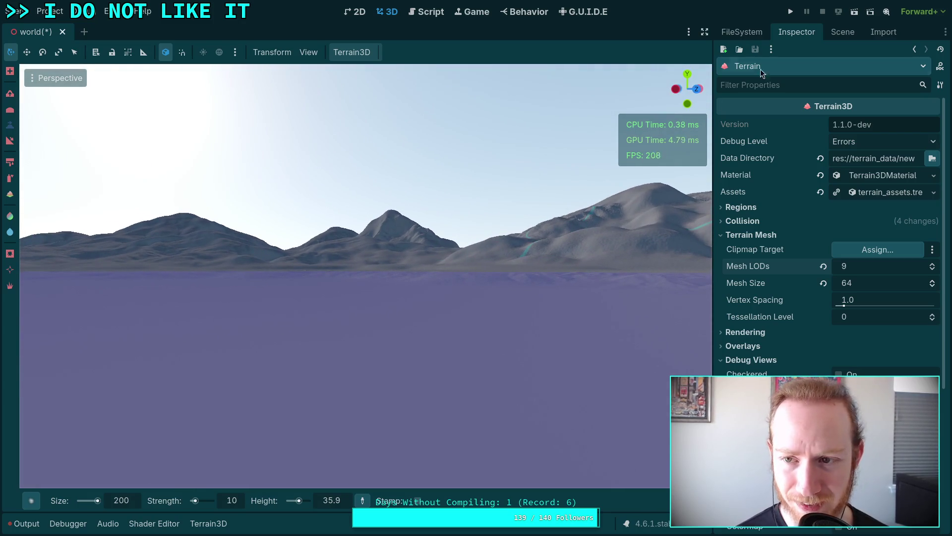
left_click(843, 32)
left_click(941, 287)
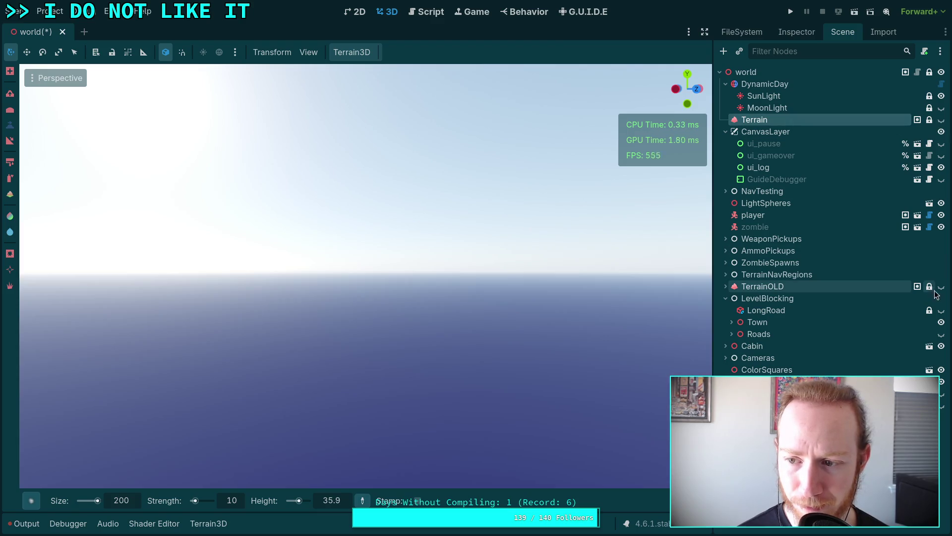
- Toggle Terrain and TerrainOLD visibility to compare their mountains, ending with only the new Terrain shown
left_click(942, 287)
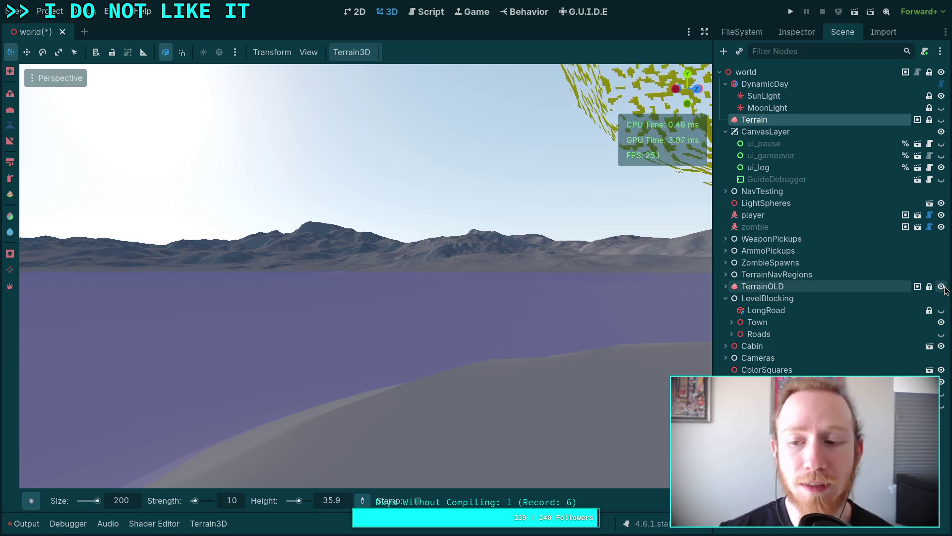
left_click(941, 287)
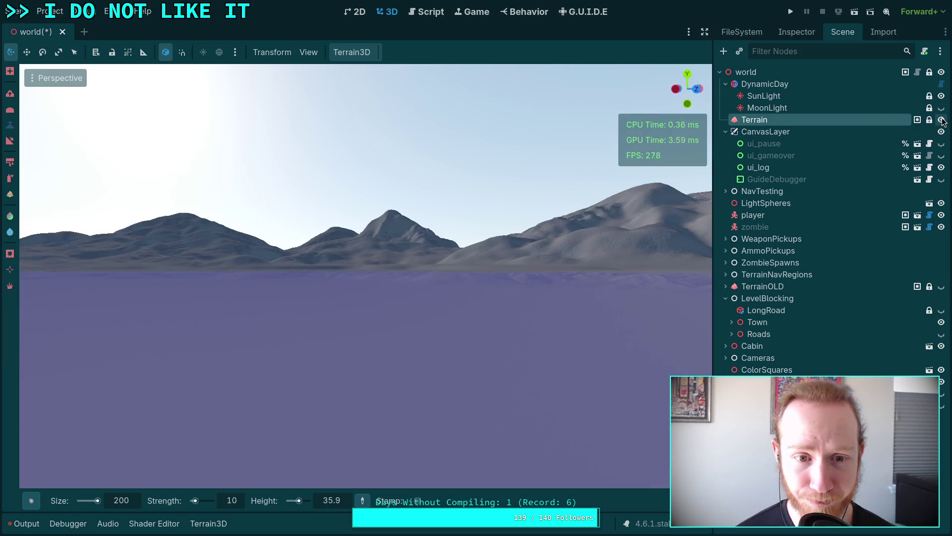
left_click_drag(366, 276, 267, 276)
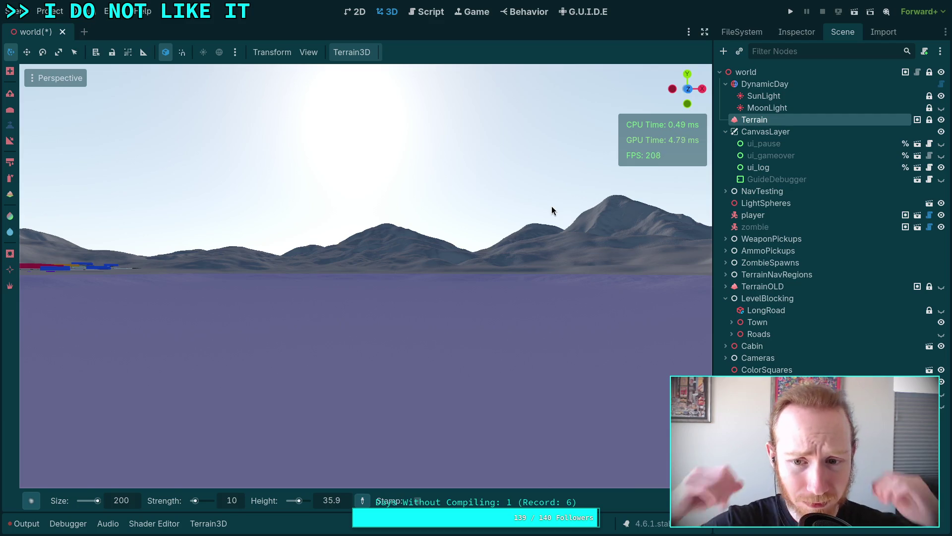
mouse_move(486, 311)
left_mouse_down()
mouse_move(561, 297)
mouse_move(272, 278)
mouse_move(514, 237)
mouse_move(703, 224)
mouse_move(641, 311)
left_mouse_up()
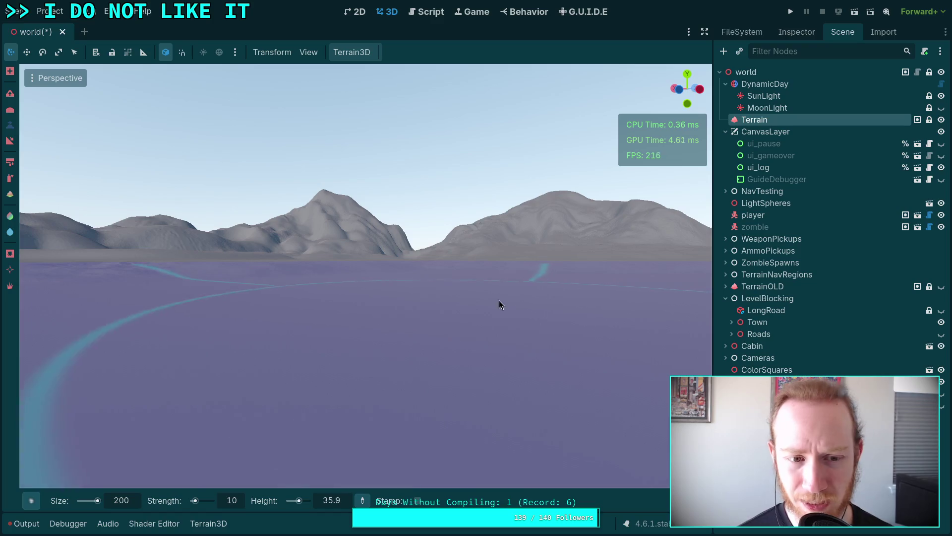
mouse_move(563, 334)
left_mouse_down()
mouse_move(669, 323)
mouse_move(699, 336)
left_mouse_up()
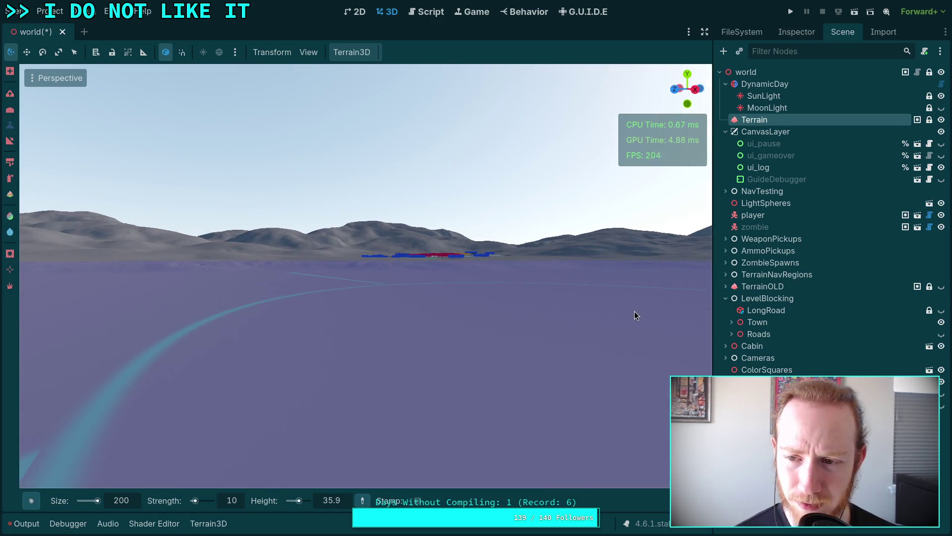
left_click(942, 120)
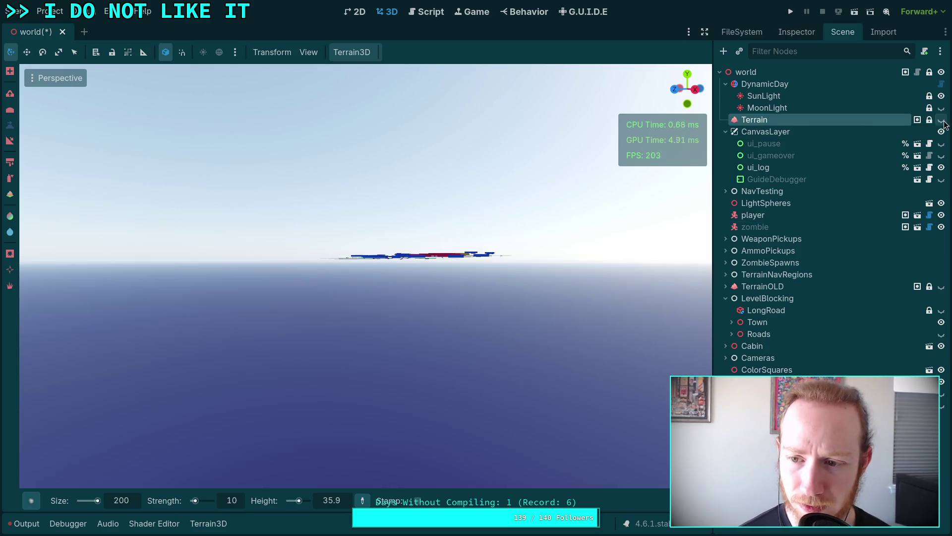
left_click(942, 287)
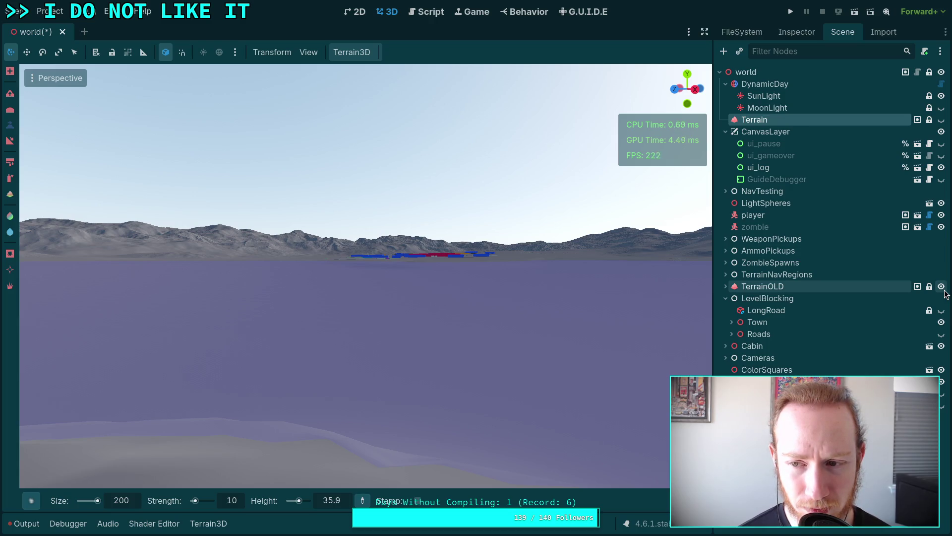
left_click(942, 287)
left_click(941, 120)
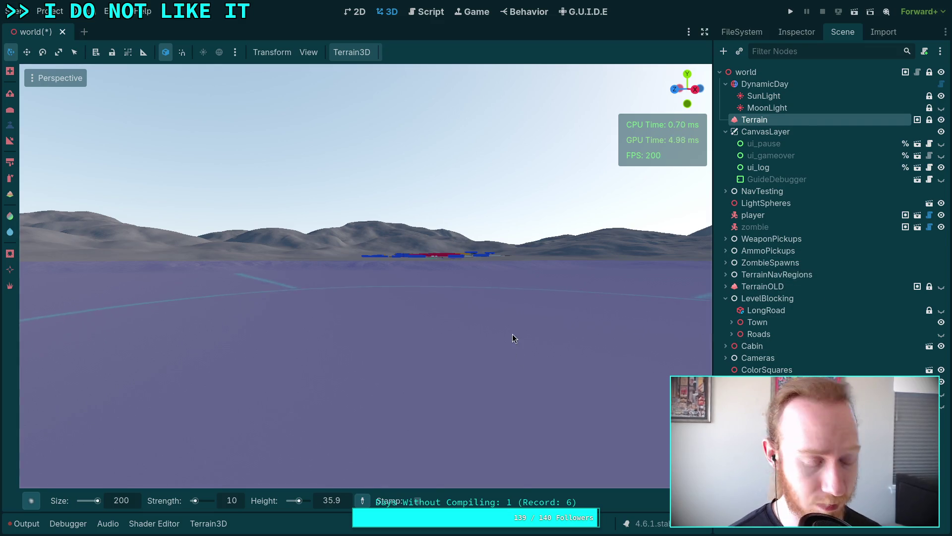
- Fly up over the town to the mountain ridge and sculpt it with the height brush
right_click(511, 351)
key("e")
key("w")
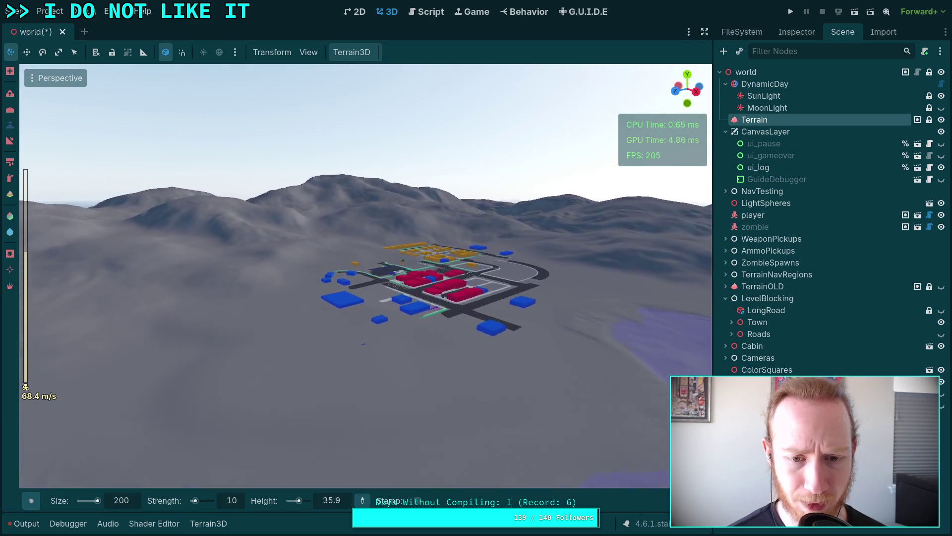
key("w")
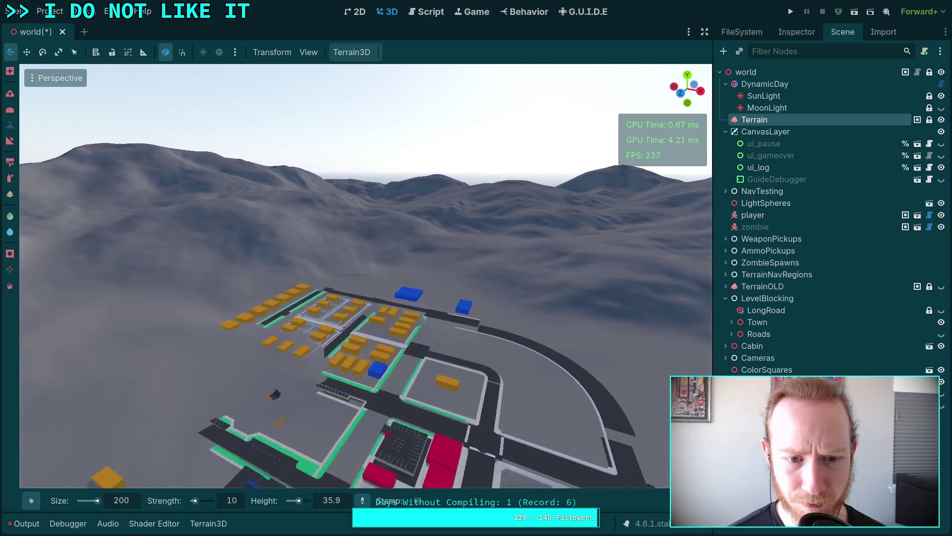
key("w")
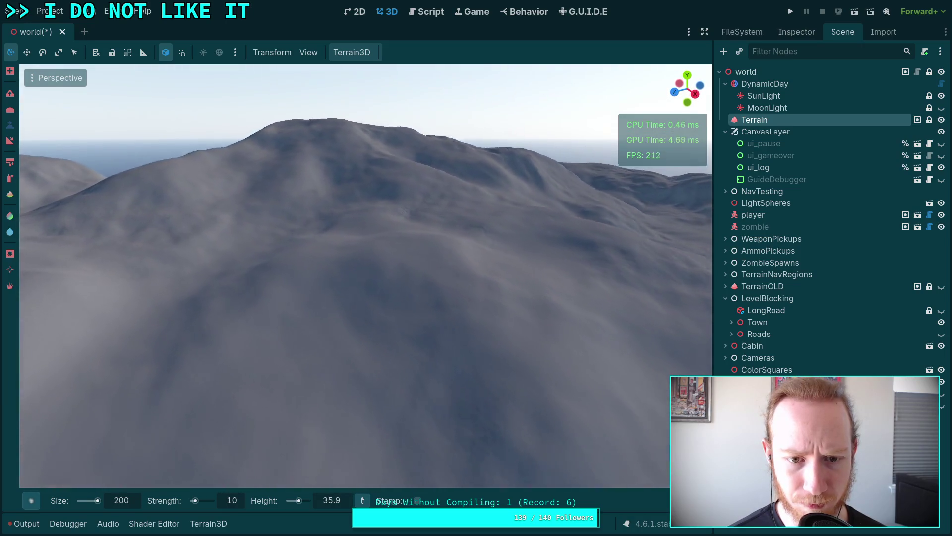
key("w")
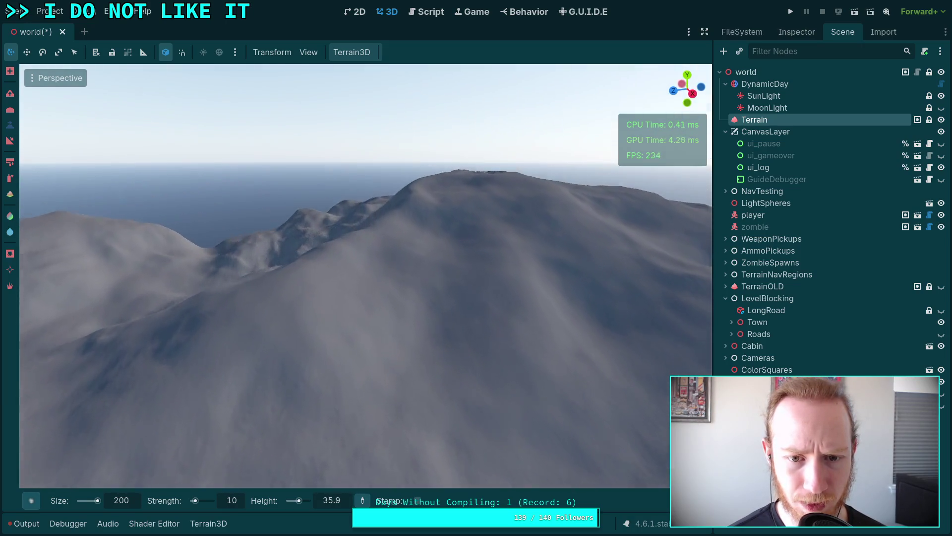
key("w")
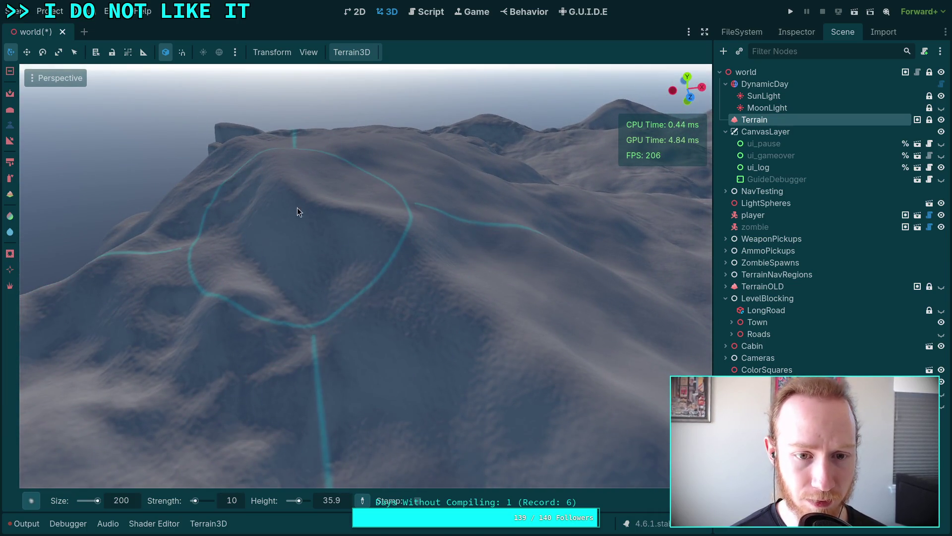
left_click(384, 246, "ctrl")
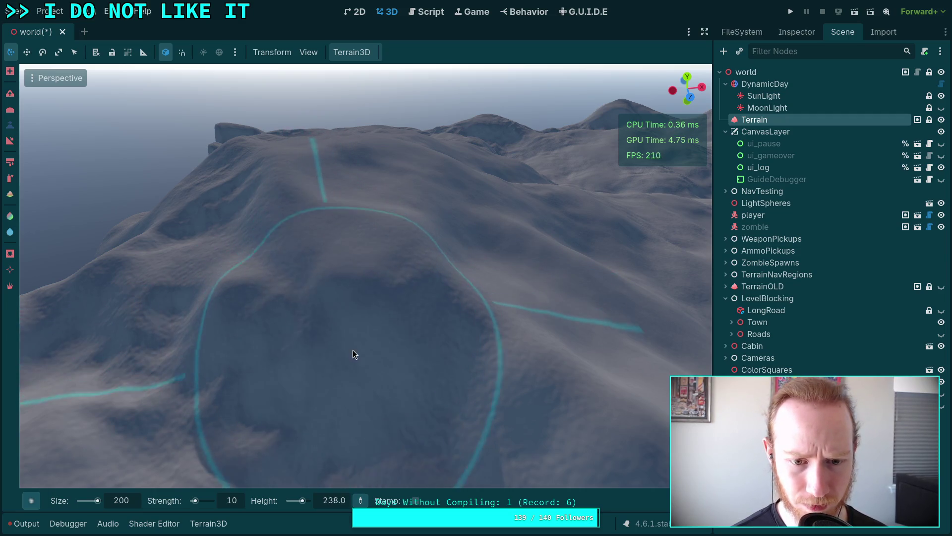
- Sculpt more of the slope while moving the camera closer and back out
key("w")
key("s")
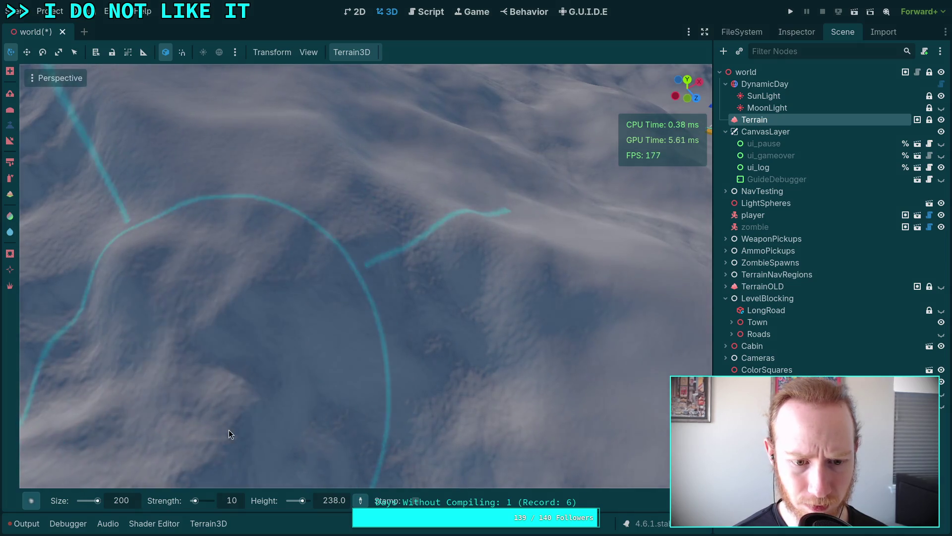
key("s")
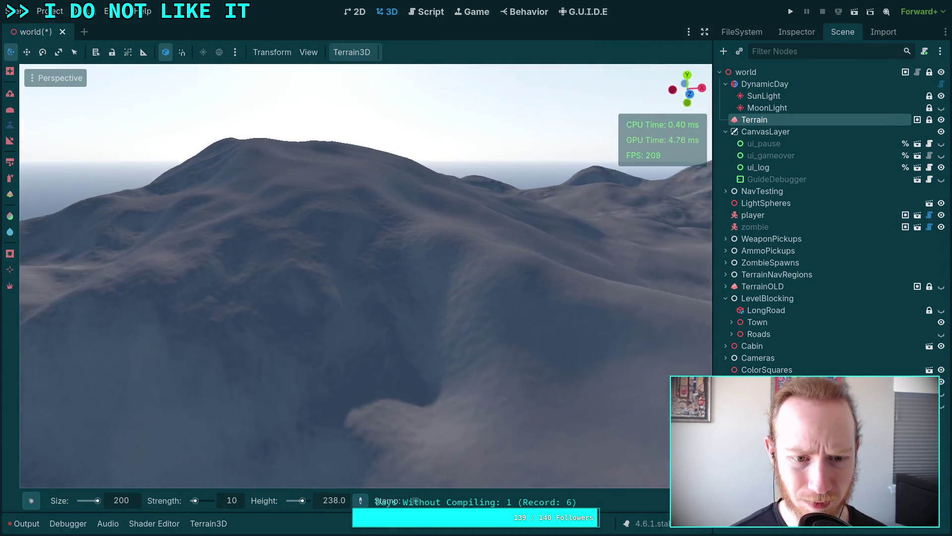
scroll(366, 275, "up", 2)
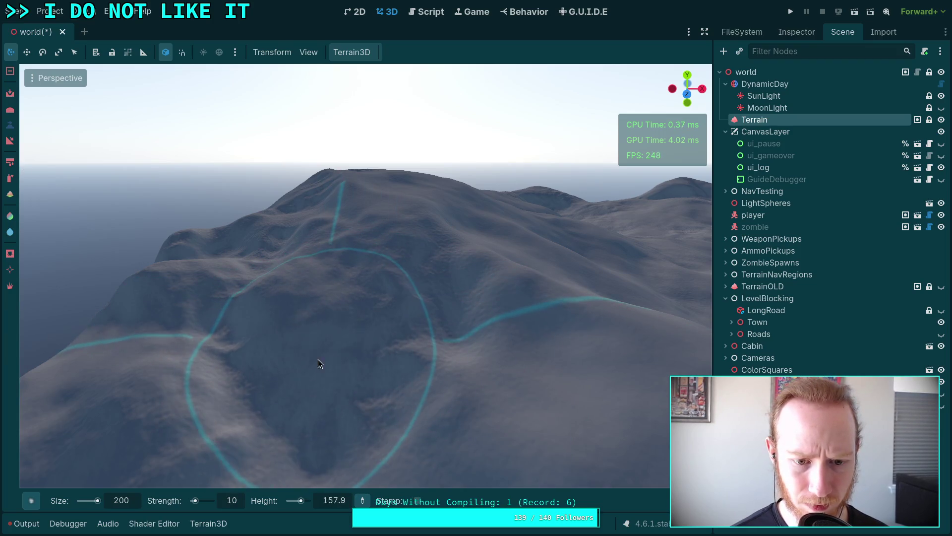
key("w")
key("s")
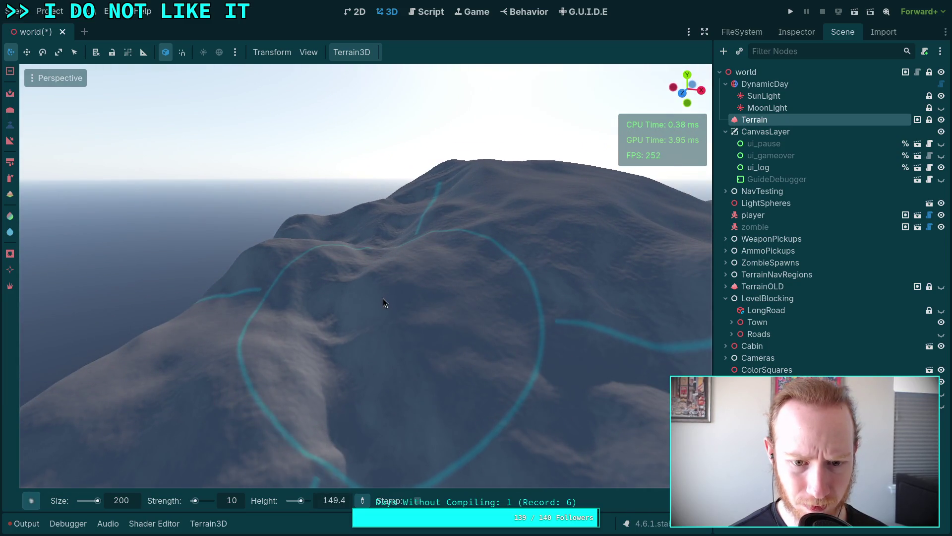
key("w")
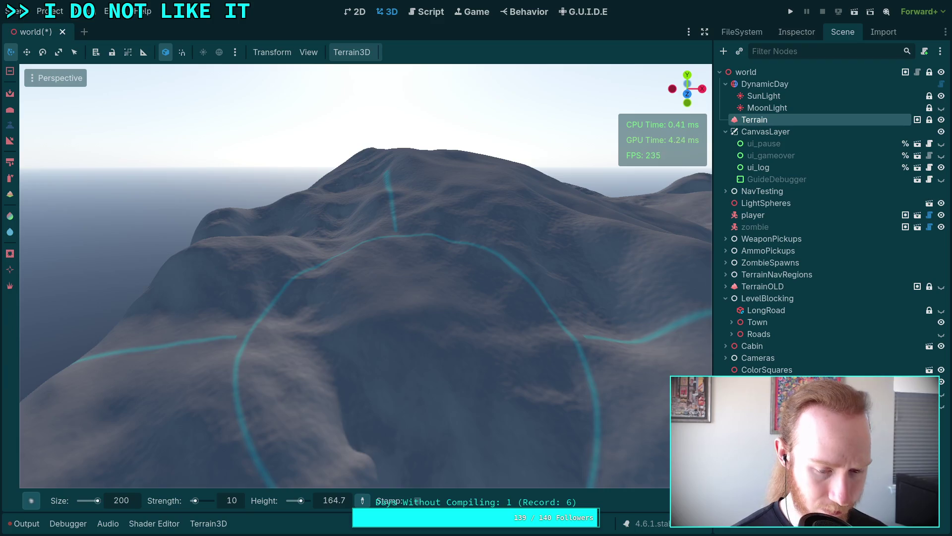
left_click(133, 497)
- Set the sculpt brush size to 150 and work across the terrain surface
type("150")
key("Return")
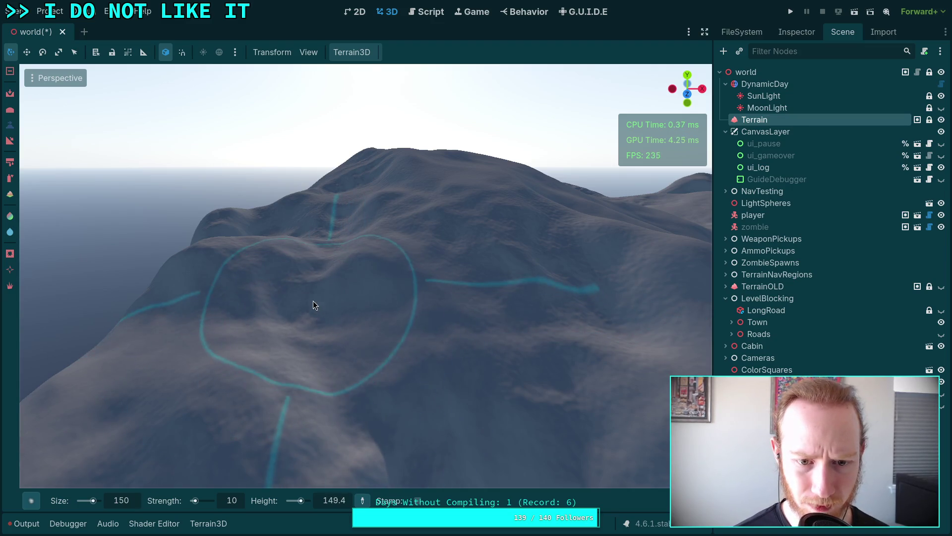
mouse_move(398, 409)
left_mouse_down()
mouse_move(278, 317)
mouse_move(291, 371)
left_mouse_up()
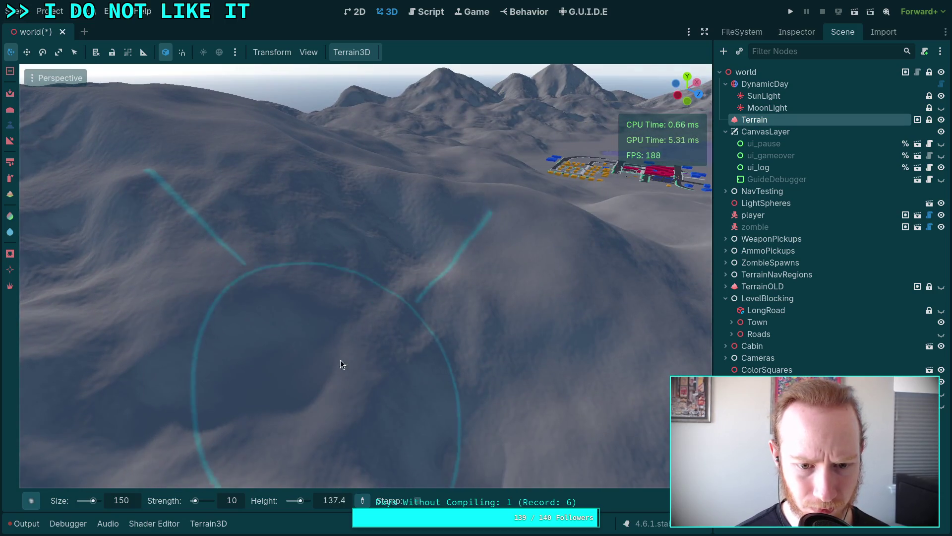
left_click_drag(234, 279, 337, 356)
mouse_move(318, 240)
left_mouse_down()
mouse_move(317, 178)
mouse_move(307, 208)
mouse_move(245, 287)
mouse_move(50, 278)
mouse_move(348, 238)
mouse_move(258, 238)
mouse_move(258, 278)
mouse_move(466, 244)
left_mouse_up()
- Move over the ocean-facing peak and snowy slope, then pull back to reveal the town
mouse_move(267, 244)
left_mouse_down()
mouse_move(308, 253)
mouse_move(312, 273)
mouse_move(260, 268)
left_mouse_up()
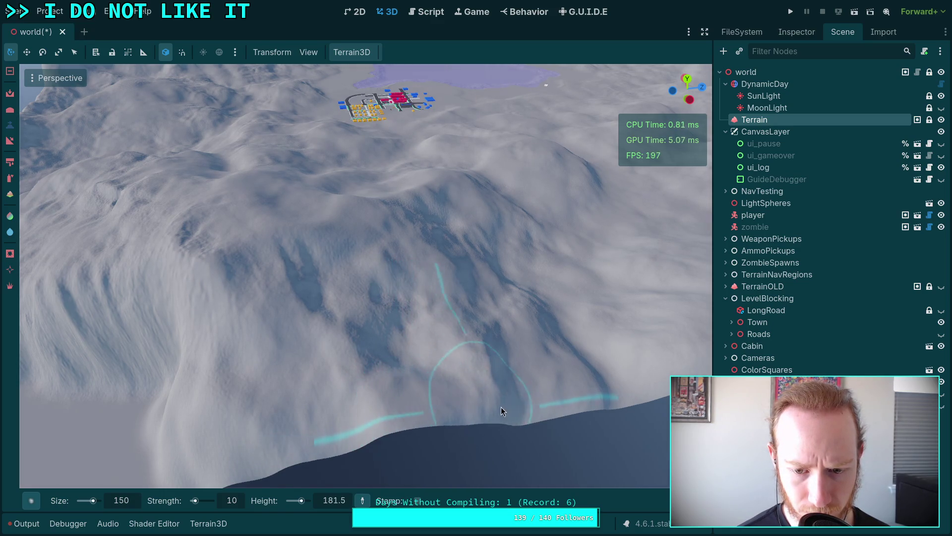
mouse_move(555, 407)
left_mouse_down()
mouse_move(329, 239)
mouse_move(392, 270)
left_mouse_up()
mouse_move(490, 299)
left_mouse_down()
mouse_move(465, 292)
mouse_move(498, 281)
mouse_move(456, 271)
mouse_move(437, 298)
mouse_move(451, 424)
left_mouse_up()
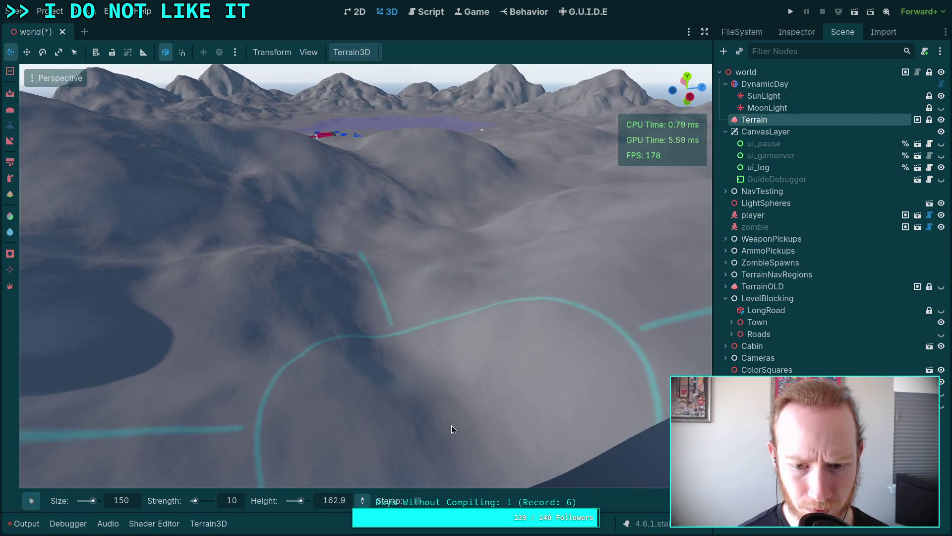
mouse_move(365, 309)
left_mouse_down()
mouse_move(366, 226)
mouse_move(410, 260)
mouse_move(393, 214)
mouse_move(423, 273)
mouse_move(453, 256)
mouse_move(435, 243)
mouse_move(436, 144)
mouse_move(448, 216)
left_mouse_up()
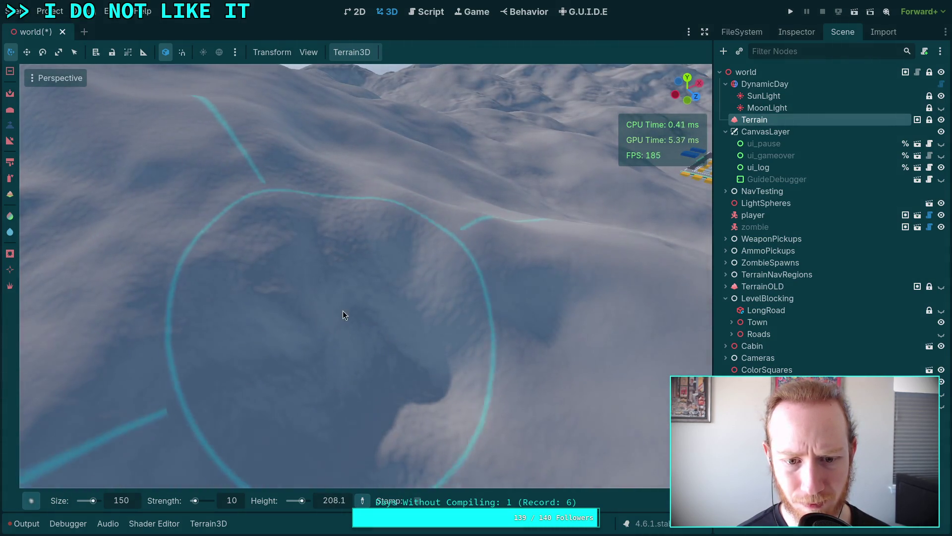
mouse_move(332, 292)
left_mouse_down()
mouse_move(276, 223)
mouse_move(297, 189)
mouse_move(348, 326)
left_mouse_up()
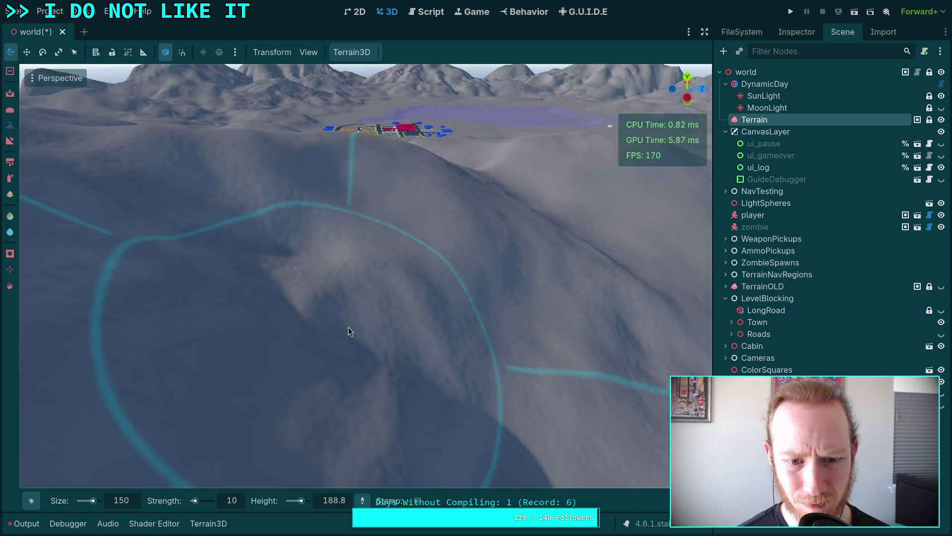
- Carve mounds and a deep bowl-shaped hollow into the snowy slope near the town with the size-150 brush
scroll(349, 326, "up", 5)
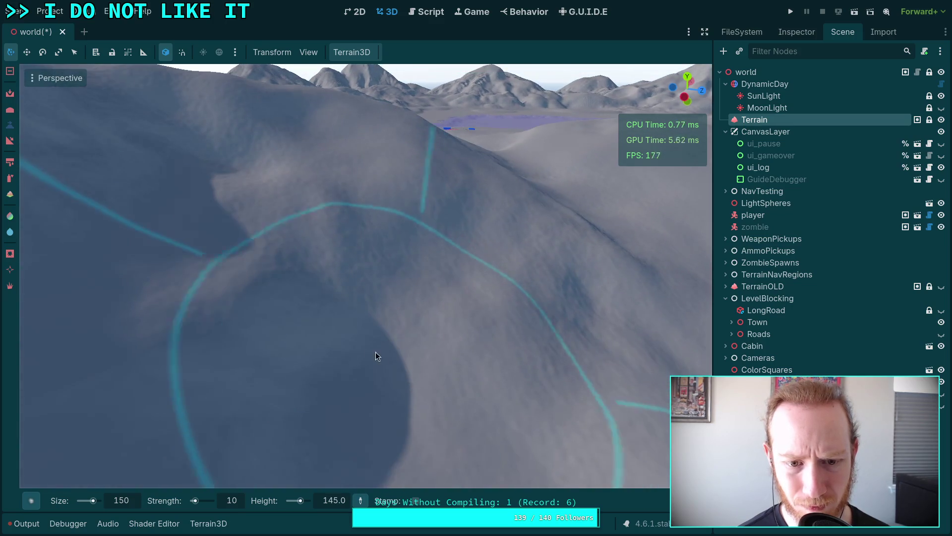
mouse_move(281, 302)
left_mouse_down()
mouse_move(377, 235)
mouse_move(337, 241)
mouse_move(398, 248)
left_mouse_up()
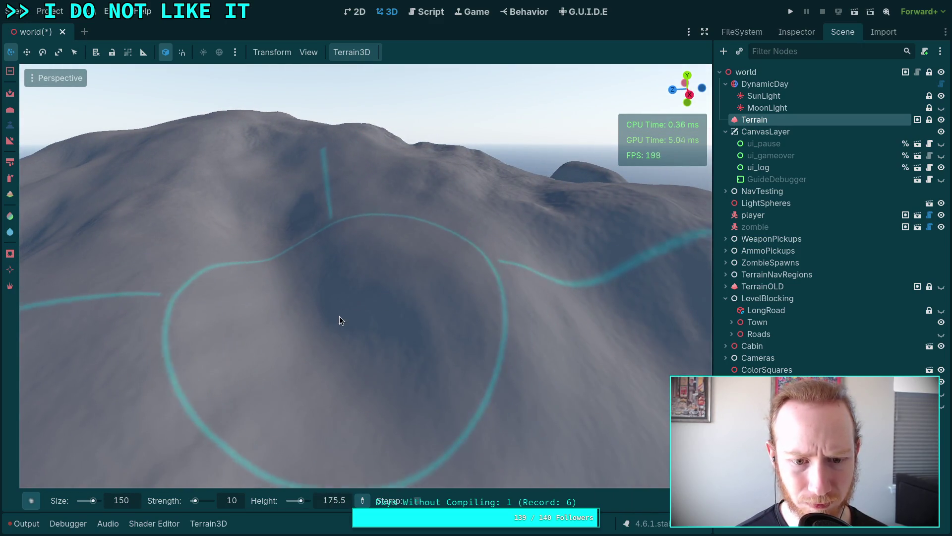
left_click_drag(280, 243, 325, 228)
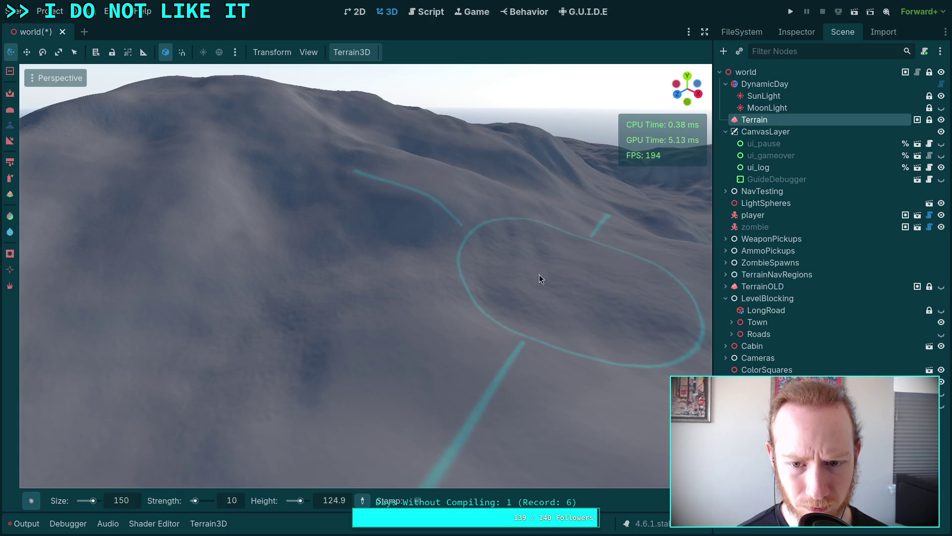
mouse_move(486, 267)
left_mouse_down()
mouse_move(576, 261)
mouse_move(462, 271)
mouse_move(443, 228)
left_mouse_up()
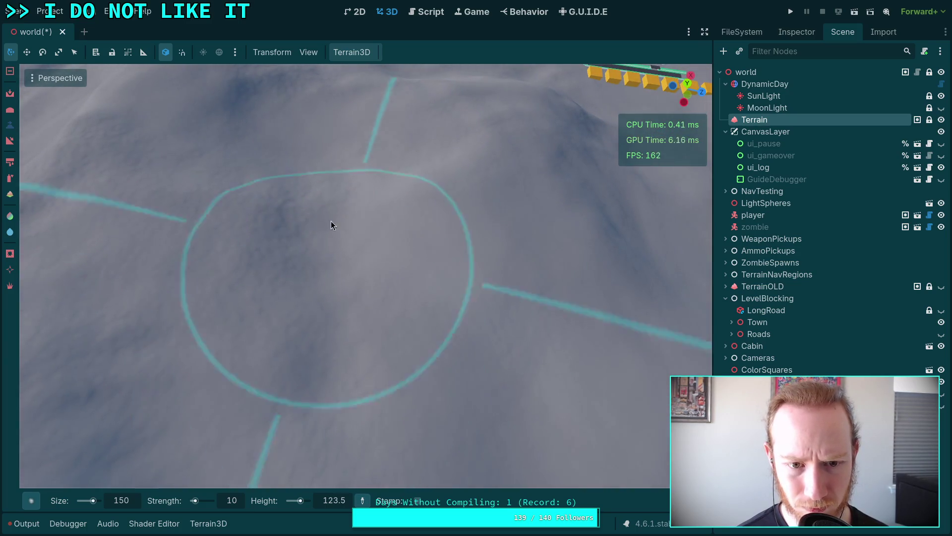
mouse_move(353, 297)
left_mouse_down()
mouse_move(353, 243)
mouse_move(377, 205)
left_mouse_up()
mouse_move(434, 291)
left_mouse_down()
mouse_move(434, 273)
mouse_move(314, 252)
left_mouse_up()
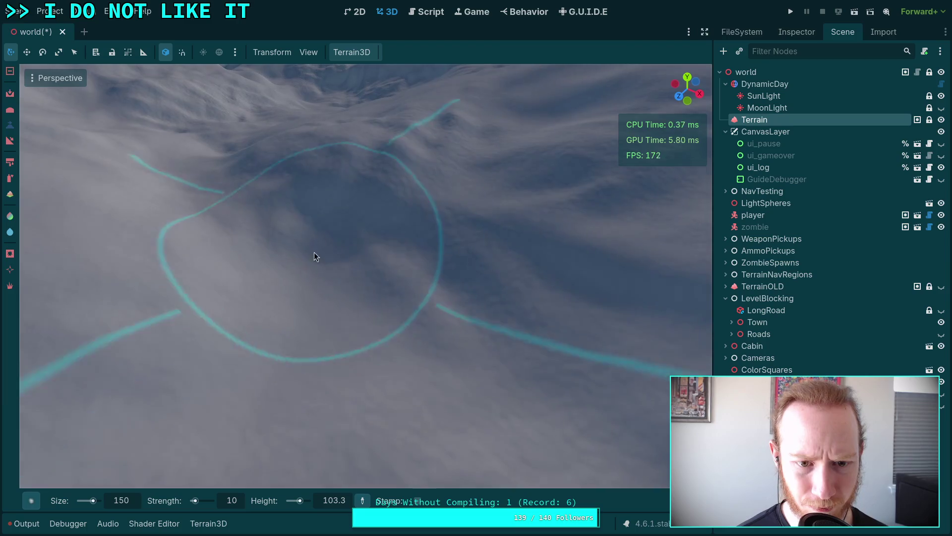
mouse_move(236, 207)
left_mouse_down()
mouse_move(255, 232)
mouse_move(233, 196)
mouse_move(348, 347)
mouse_move(508, 416)
mouse_move(287, 329)
mouse_move(328, 359)
mouse_move(274, 278)
mouse_move(269, 244)
mouse_move(362, 198)
left_mouse_up()
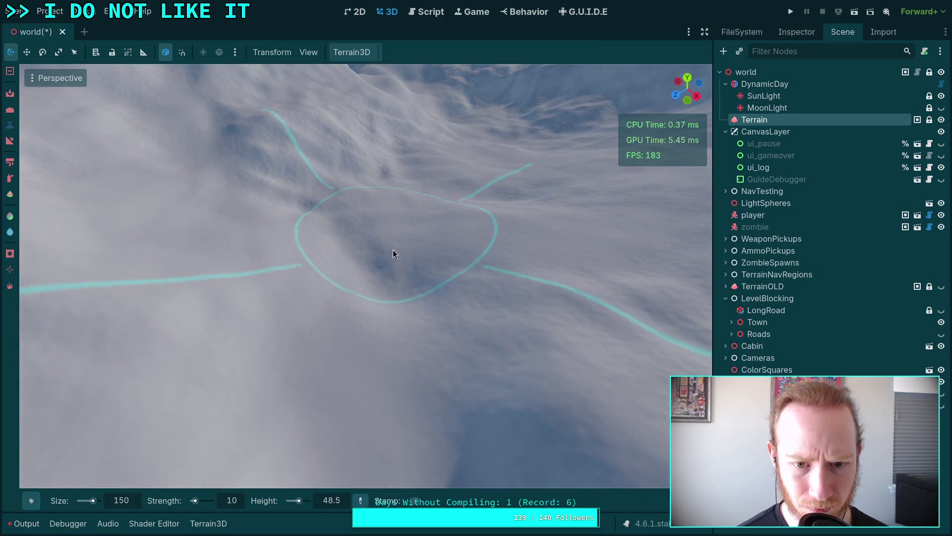
mouse_move(402, 344)
left_mouse_down()
mouse_move(377, 302)
mouse_move(376, 195)
mouse_move(294, 183)
mouse_move(274, 210)
mouse_move(232, 224)
mouse_move(274, 264)
mouse_move(370, 274)
mouse_move(398, 274)
mouse_move(396, 238)
mouse_move(391, 305)
left_mouse_up()
mouse_move(413, 169)
left_mouse_down()
mouse_move(419, 302)
mouse_move(442, 231)
mouse_move(417, 196)
mouse_move(421, 253)
mouse_move(407, 224)
mouse_move(426, 263)
mouse_move(305, 300)
left_mouse_up()
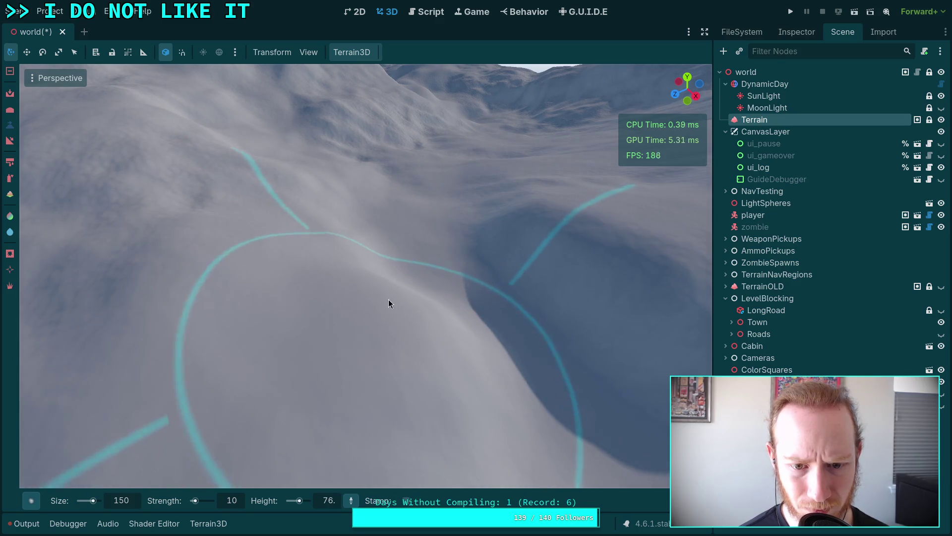
mouse_move(374, 263)
left_mouse_down()
mouse_move(388, 305)
mouse_move(399, 189)
mouse_move(347, 185)
mouse_move(397, 238)
mouse_move(323, 193)
mouse_move(320, 224)
mouse_move(443, 185)
mouse_move(422, 236)
mouse_move(453, 291)
mouse_move(477, 255)
mouse_move(478, 271)
mouse_move(430, 207)
mouse_move(392, 253)
mouse_move(580, 303)
left_mouse_up()
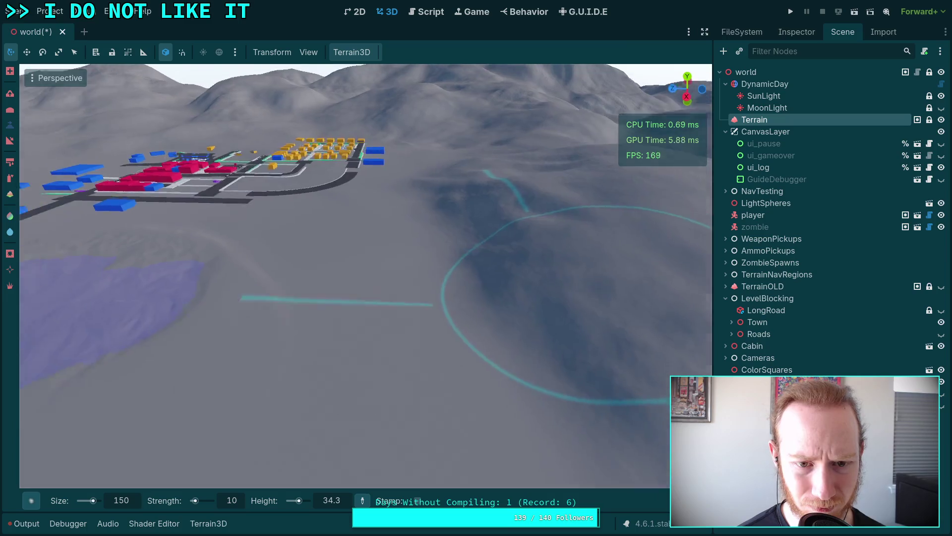
- Switch the sculpt brush to its alternate mode with Ctrl and position the view over the lake circle
key("s")
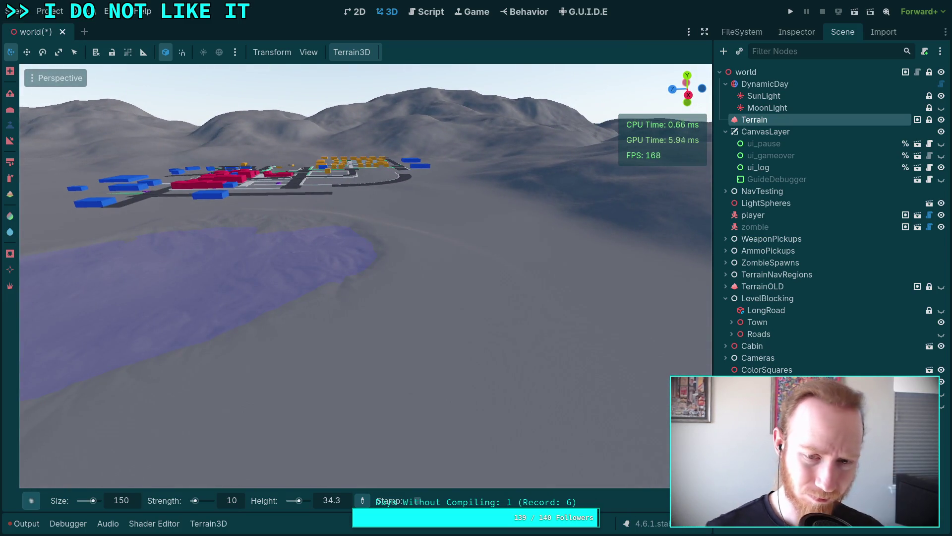
mouse_move(434, 207)
left_mouse_down()
mouse_move(486, 208)
mouse_move(373, 229)
left_mouse_up()
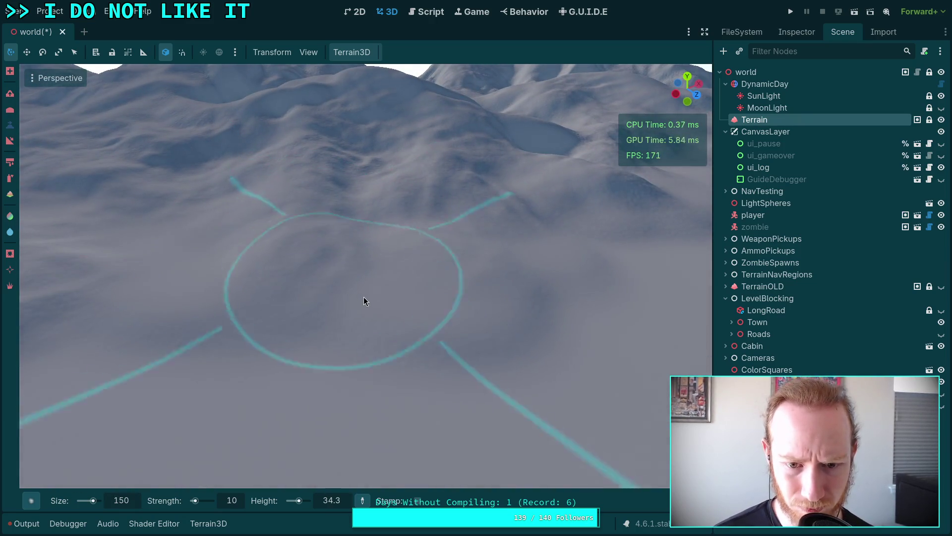
key("ctrl")
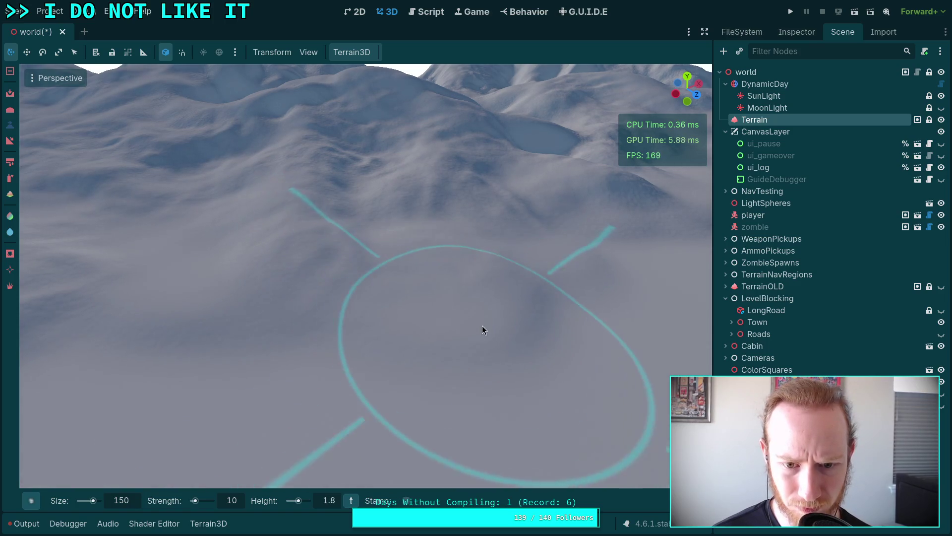
left_click_drag(433, 239, 427, 355)
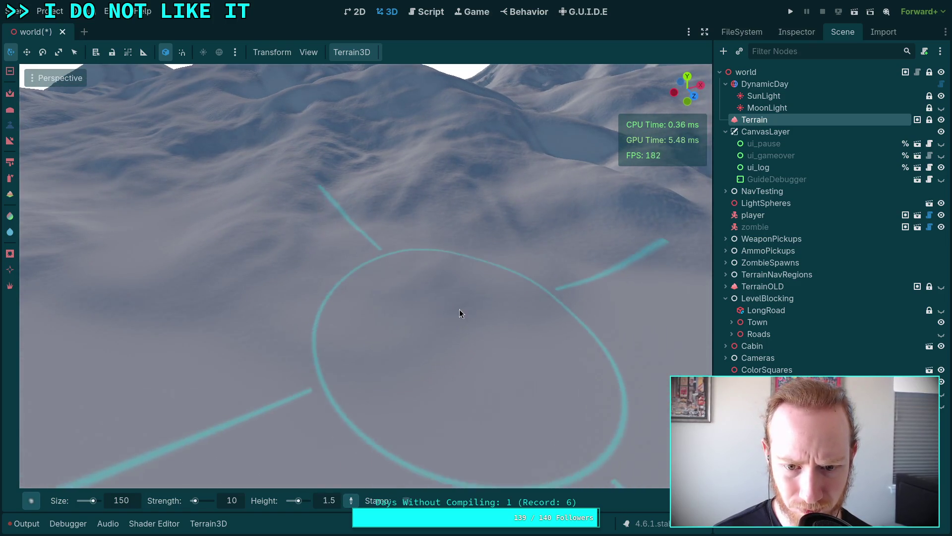
left_click_drag(566, 311, 469, 280)
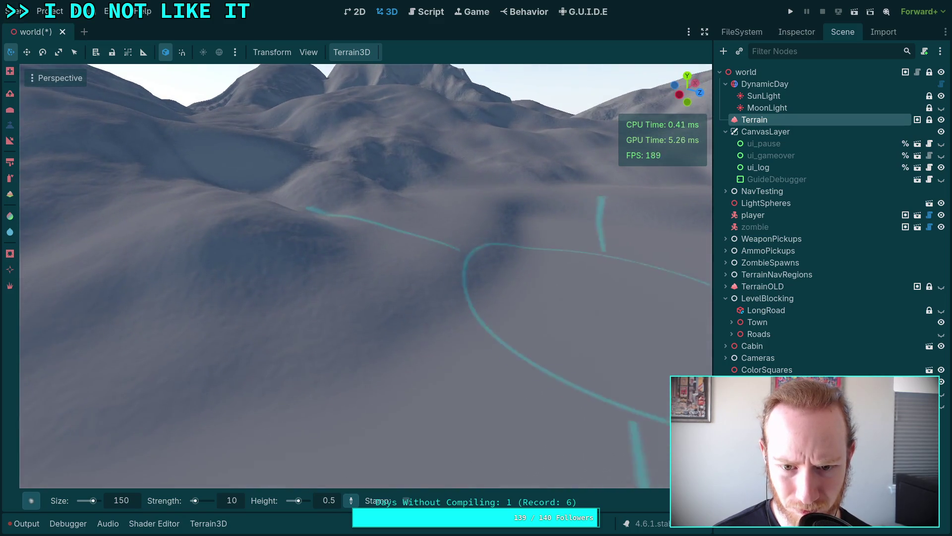
left_click_drag(426, 318, 431, 326)
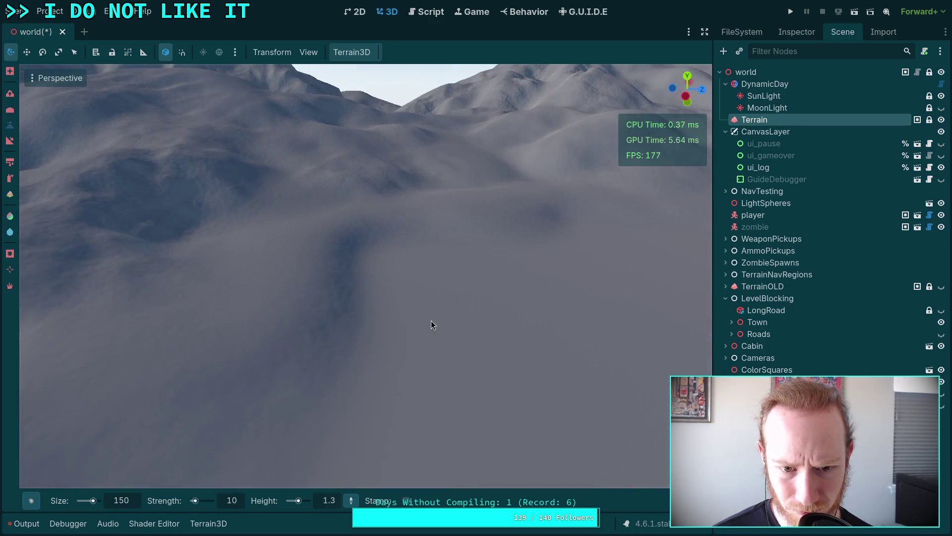
mouse_move(296, 318)
left_mouse_down()
mouse_move(302, 267)
mouse_move(240, 225)
mouse_move(403, 242)
mouse_move(395, 238)
mouse_move(403, 251)
mouse_move(230, 257)
mouse_move(317, 209)
mouse_move(242, 230)
mouse_move(183, 295)
mouse_move(268, 270)
left_mouse_up()
- Sample a terrain height and roughen the circle near the lake into low, uneven bumps
type("1")
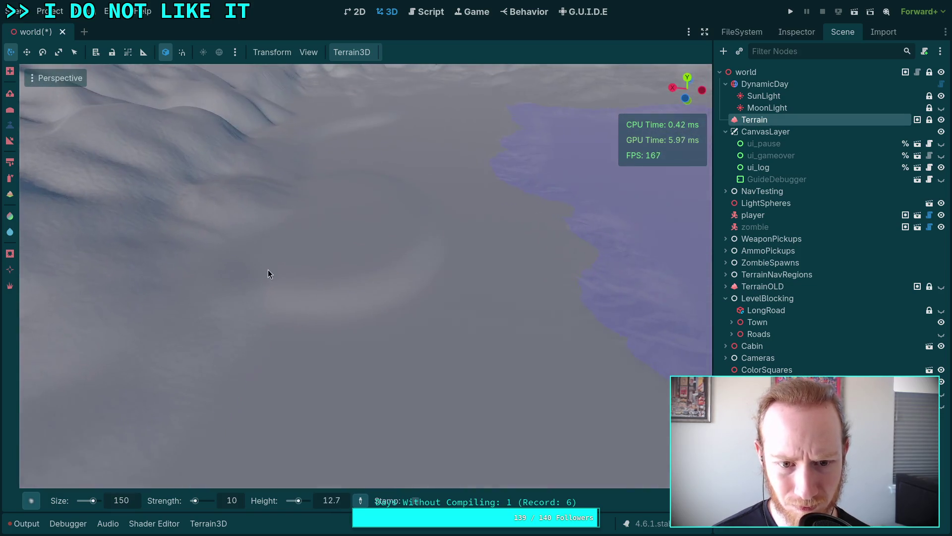
left_click(306, 293)
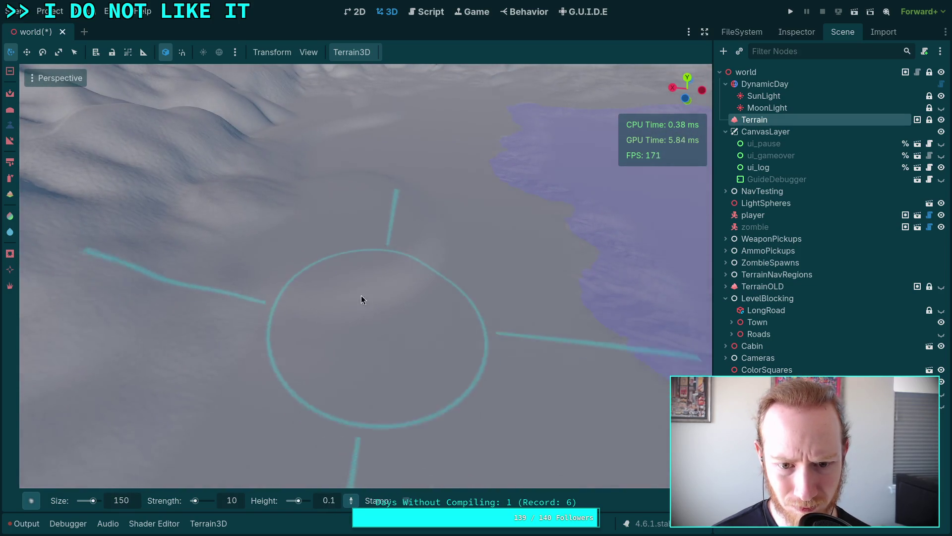
mouse_move(340, 340)
left_mouse_down()
mouse_move(367, 223)
mouse_move(300, 252)
left_mouse_up()
mouse_move(368, 218)
left_mouse_down()
mouse_move(372, 178)
mouse_move(357, 213)
mouse_move(347, 208)
mouse_move(342, 199)
mouse_move(416, 218)
mouse_move(396, 196)
mouse_move(336, 220)
left_mouse_up()
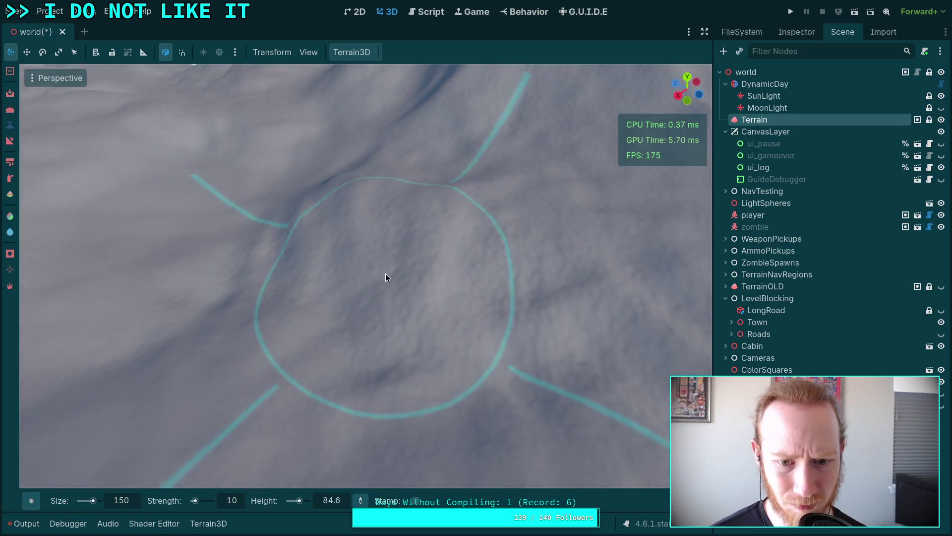
- Build the marked circle up into a large hill merging with the surrounding ridges
mouse_move(293, 313)
left_mouse_down()
mouse_move(299, 239)
mouse_move(368, 221)
mouse_move(388, 226)
mouse_move(338, 154)
mouse_move(381, 114)
mouse_move(352, 209)
mouse_move(391, 248)
left_mouse_up()
scroll(247, 208, "down", 5)
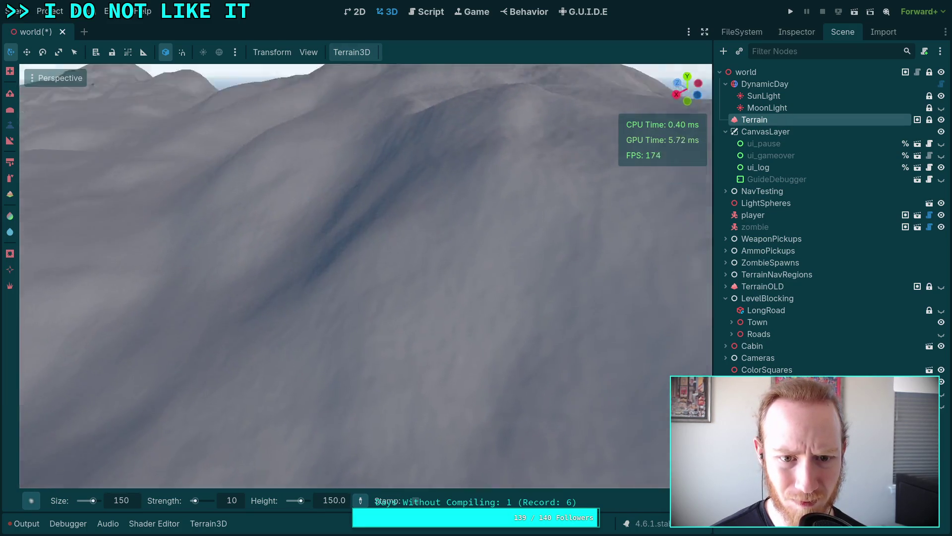
scroll(246, 209, "up", 6)
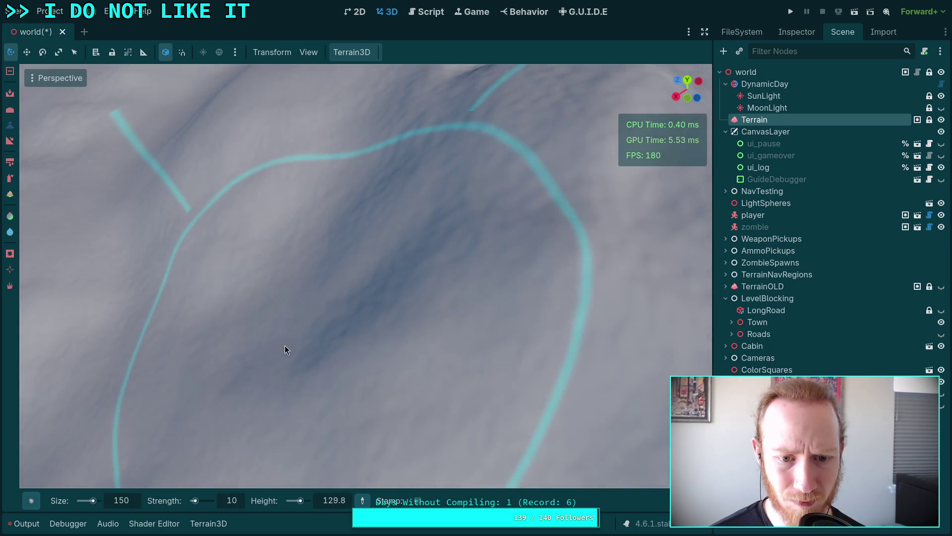
mouse_move(308, 350)
left_mouse_down()
mouse_move(308, 238)
mouse_move(389, 222)
left_mouse_up()
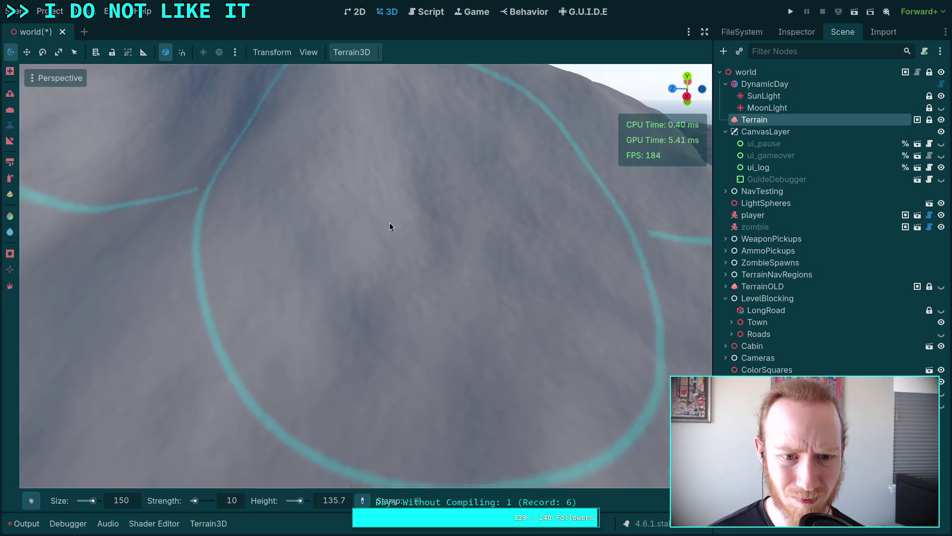
mouse_move(285, 260)
left_mouse_down()
mouse_move(285, 208)
mouse_move(298, 272)
left_mouse_up()
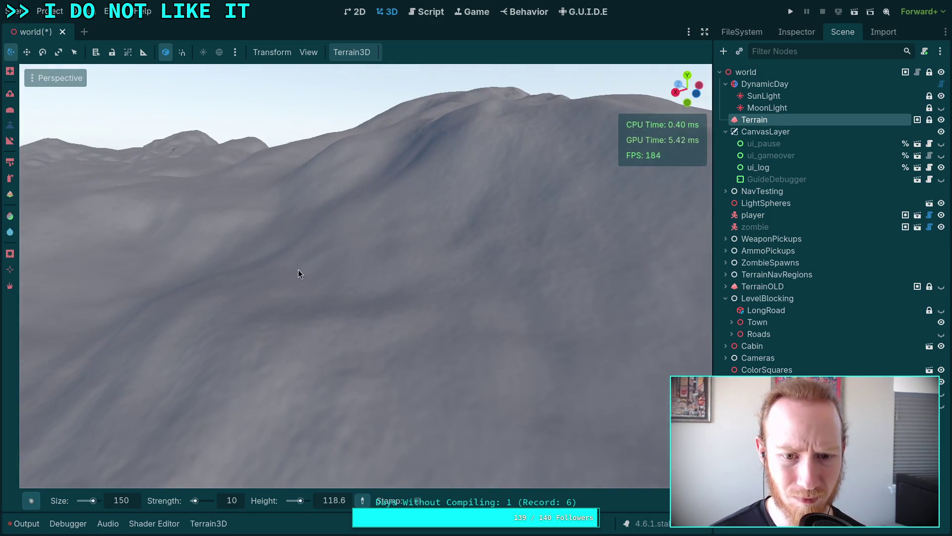
mouse_move(425, 272)
left_mouse_down()
mouse_move(425, 218)
mouse_move(440, 274)
mouse_move(476, 276)
mouse_move(335, 362)
mouse_move(436, 319)
mouse_move(347, 295)
mouse_move(391, 270)
mouse_move(382, 266)
mouse_move(450, 266)
mouse_move(226, 206)
mouse_move(269, 212)
mouse_move(308, 247)
mouse_move(369, 229)
mouse_move(281, 261)
mouse_move(259, 229)
mouse_move(402, 274)
mouse_move(342, 273)
mouse_move(345, 264)
mouse_move(362, 315)
mouse_move(413, 326)
mouse_move(441, 316)
mouse_move(441, 238)
mouse_move(406, 263)
mouse_move(382, 403)
mouse_move(441, 330)
mouse_move(392, 270)
mouse_move(302, 222)
mouse_move(332, 221)
mouse_move(472, 304)
mouse_move(421, 276)
mouse_move(412, 283)
left_mouse_up()
left_click_drag(461, 336, 444, 309)
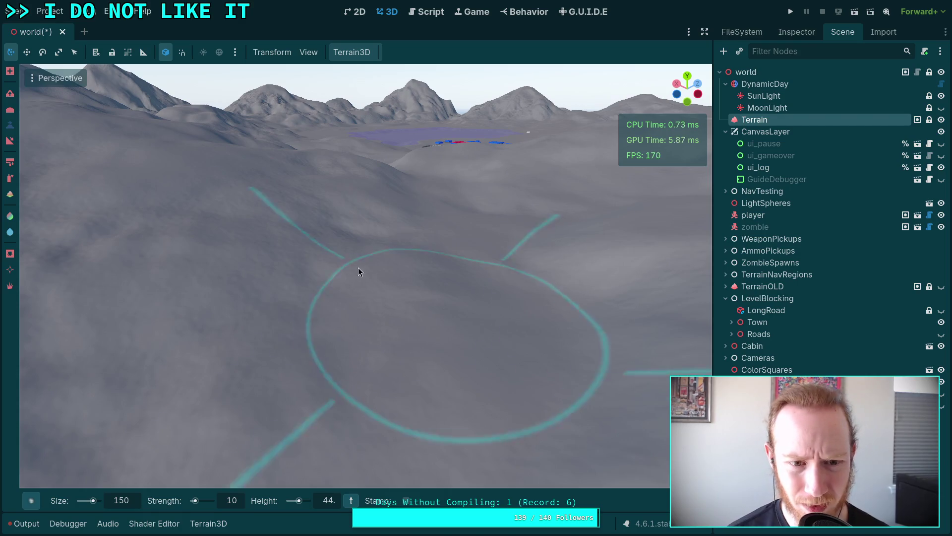
- Sample a 49.9 brush height and raise a flat-topped mound inside the circle
left_click(403, 285)
mouse_move(403, 285)
left_mouse_down()
mouse_move(384, 351)
mouse_move(404, 370)
mouse_move(416, 345)
mouse_move(395, 287)
mouse_move(395, 301)
left_mouse_up()
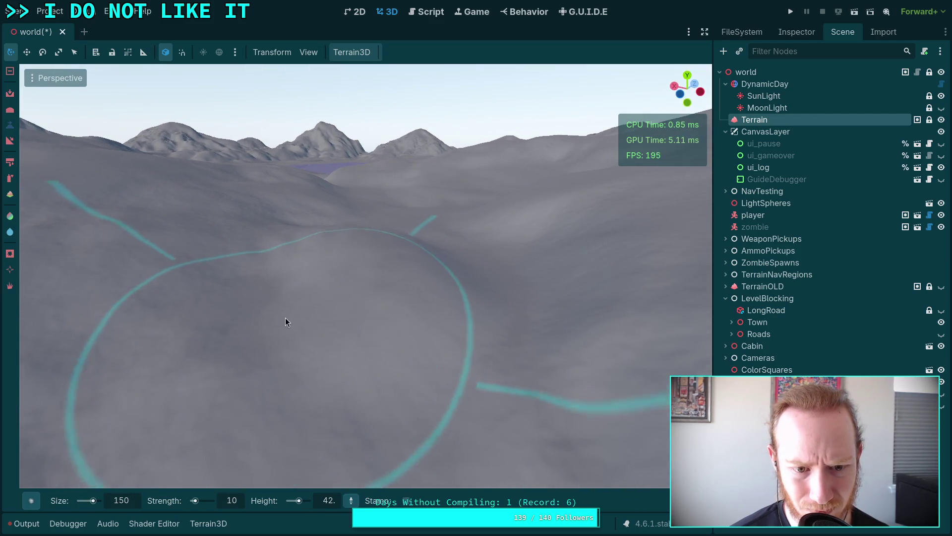
left_click_drag(432, 340, 508, 347)
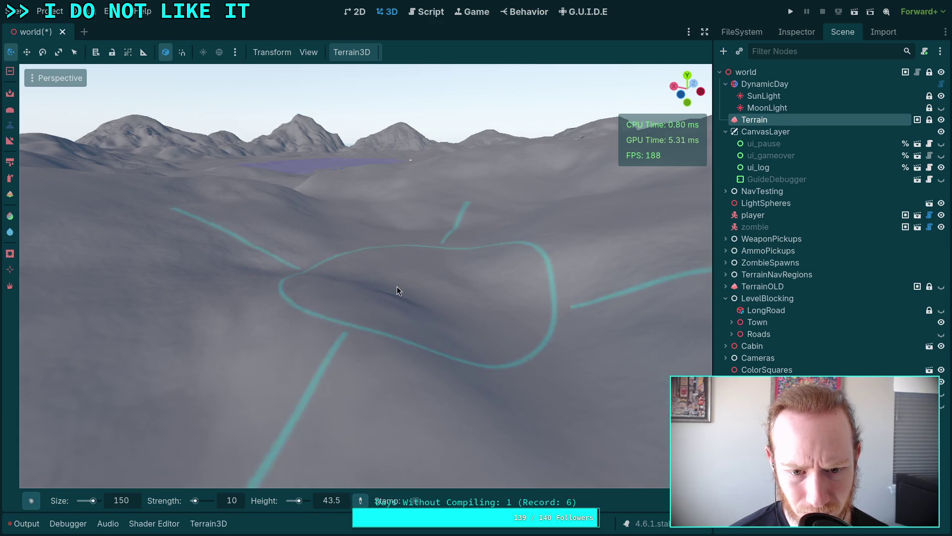
mouse_move(350, 300)
left_mouse_down()
mouse_move(373, 347)
mouse_move(343, 367)
left_mouse_up()
key("s")
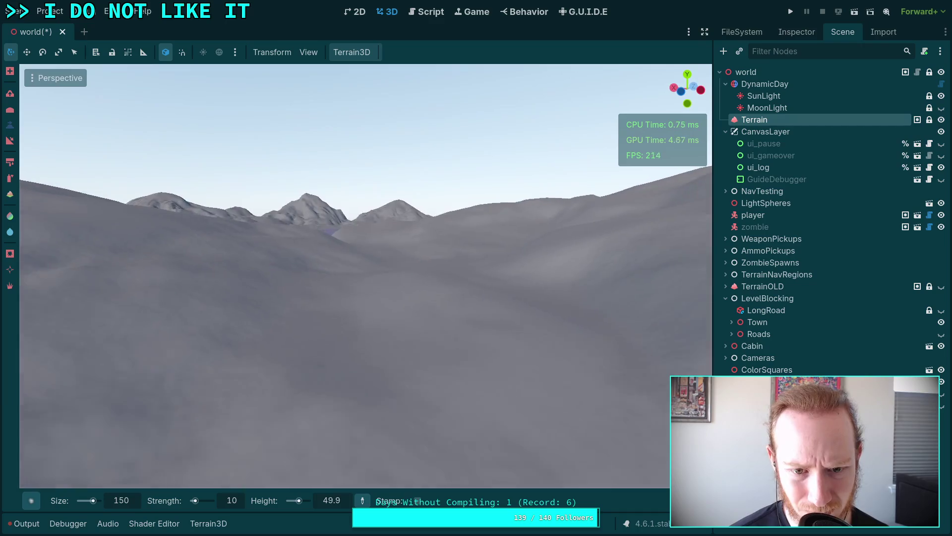
key("w")
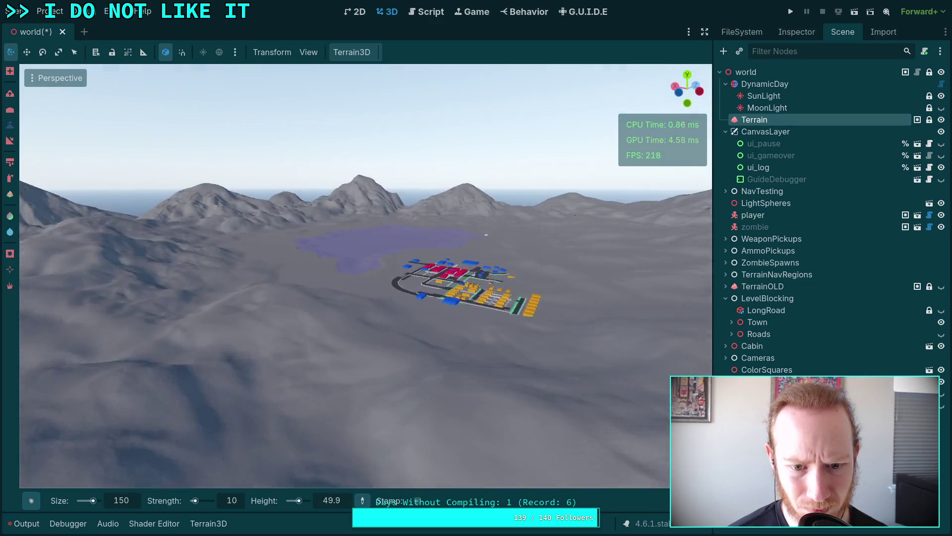
key("w")
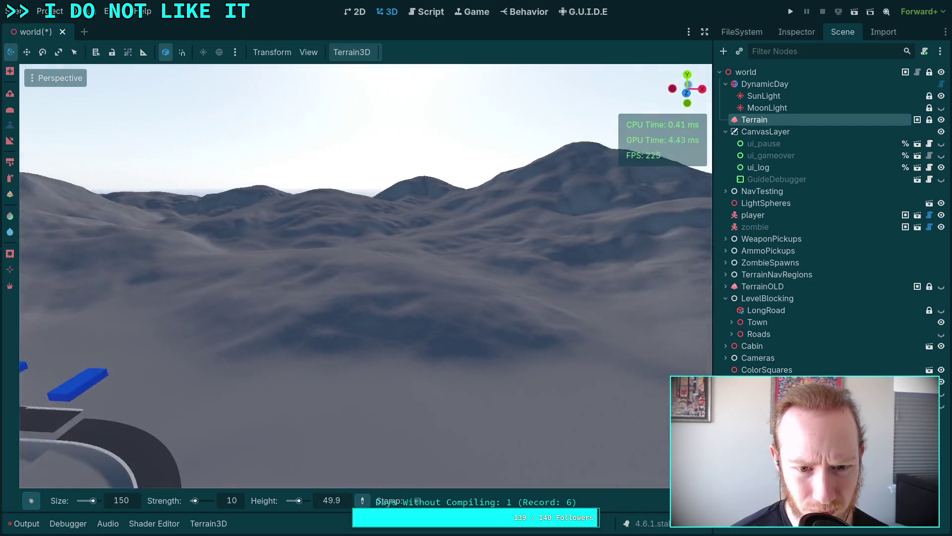
key("w")
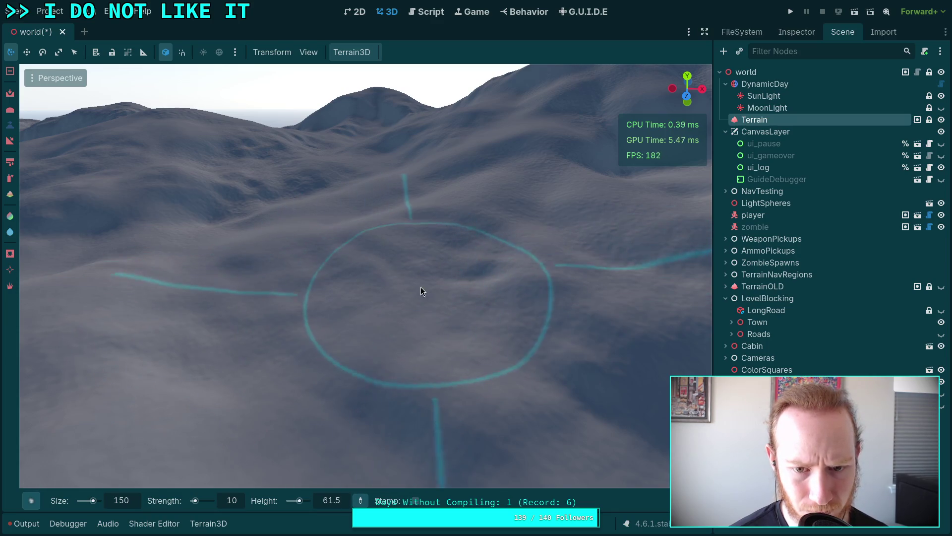
key("w")
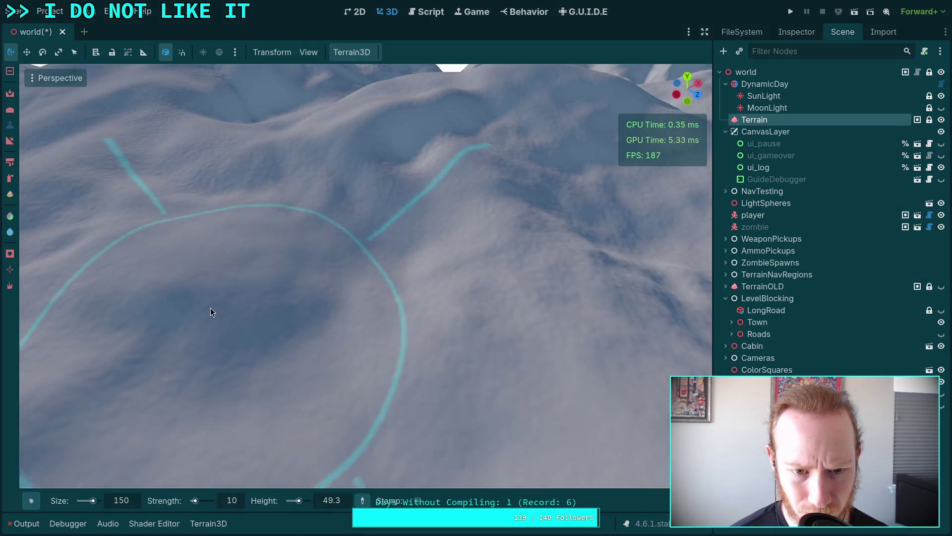
key("shift+f")
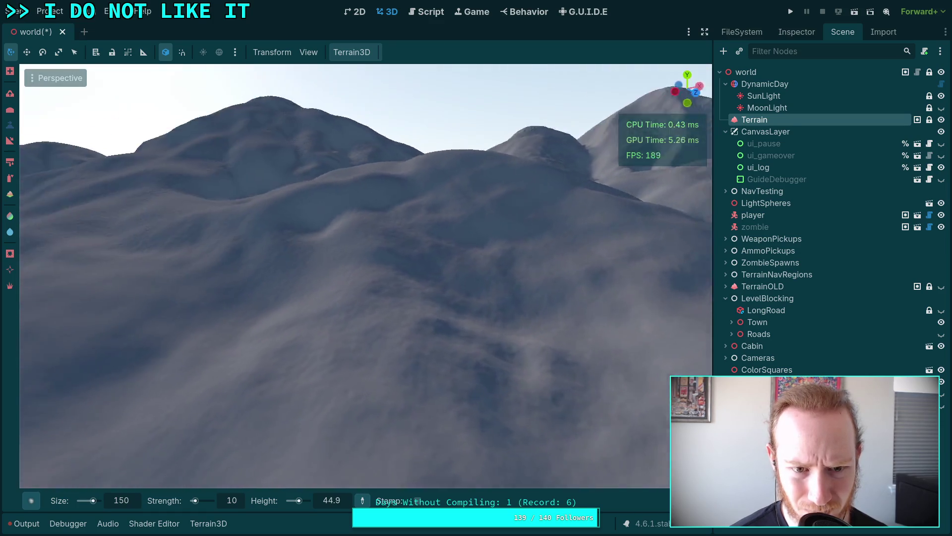
key("shift+f")
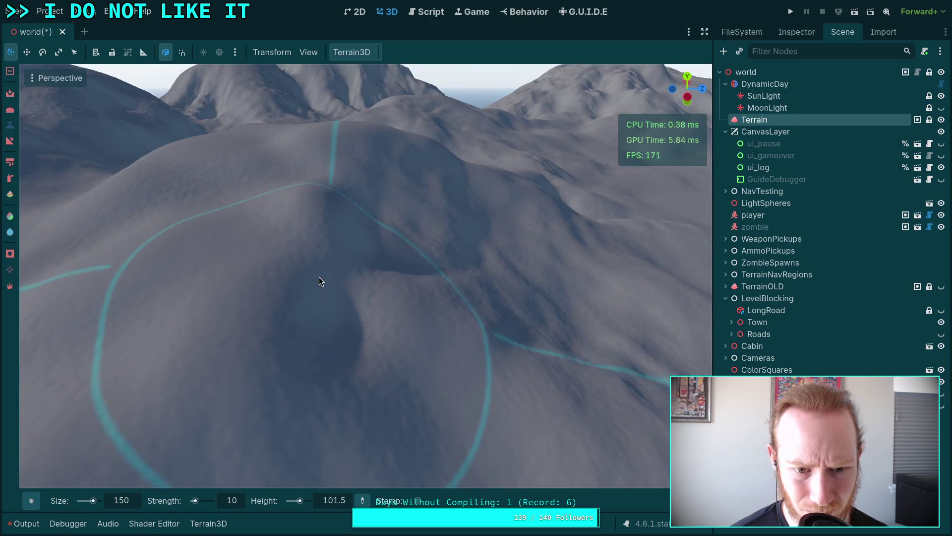
key("shift+f")
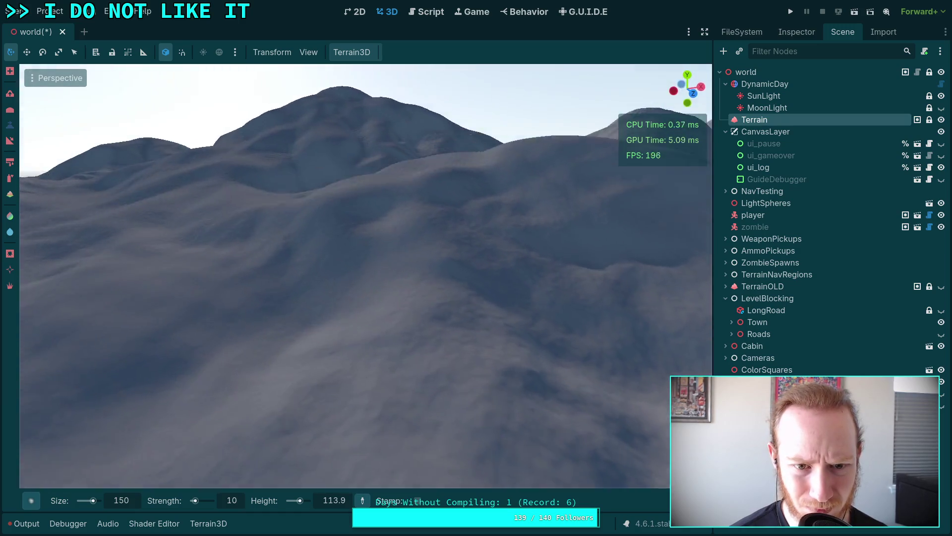
key("shift+f")
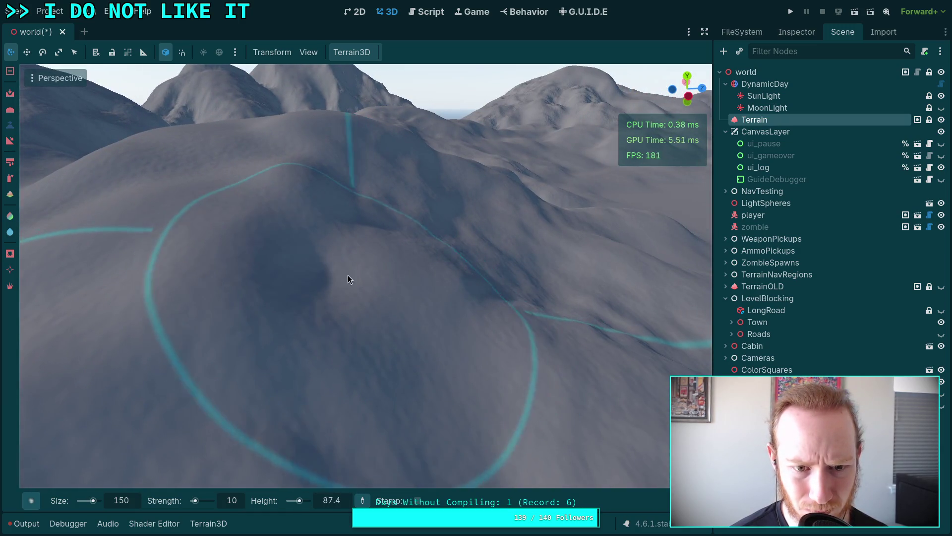
key("shift+f")
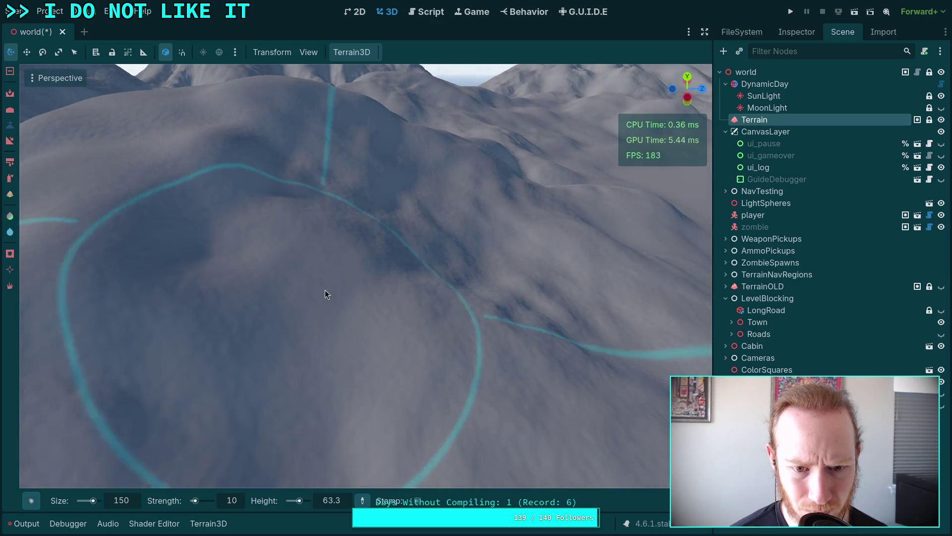
key("shift+f")
key("shift+f")
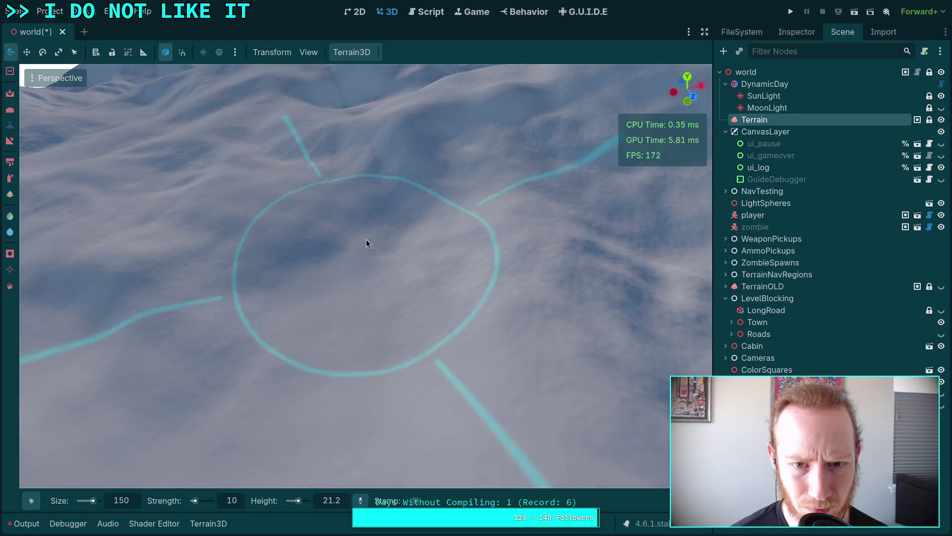
- Raise and smooth the hillside terrain into a higher mound
key("shift+f")
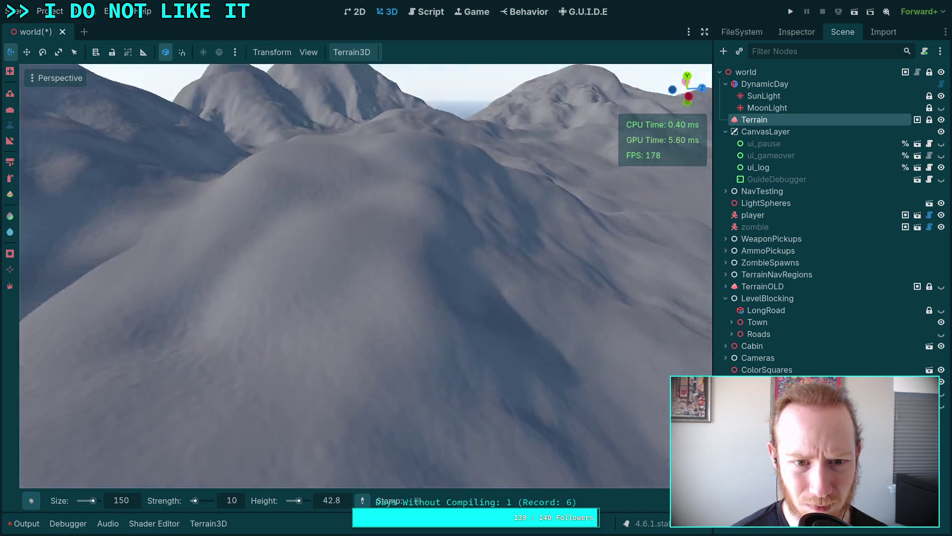
key("shift+f")
mouse_move(213, 256)
left_mouse_down()
mouse_move(347, 322)
mouse_move(311, 197)
mouse_move(335, 141)
mouse_move(278, 246)
left_mouse_up()
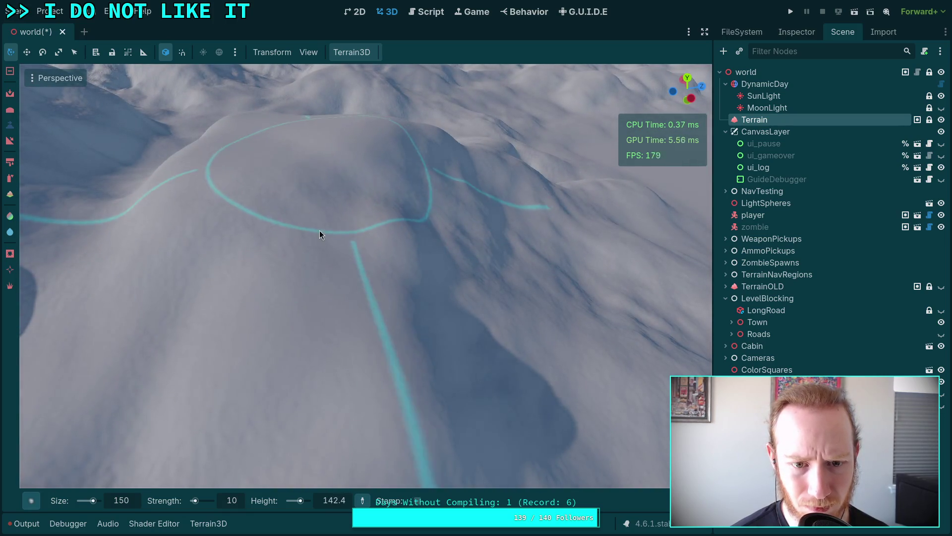
- Fly to the mountain, raise the terrain inside the marked circle, then undo that stroke
key("shift+f")
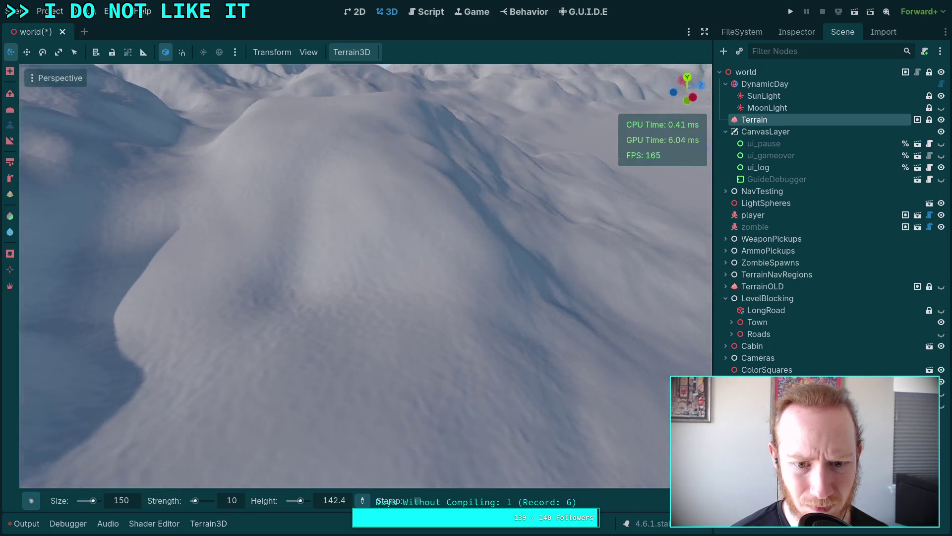
key("shift+f")
key("shift+f")
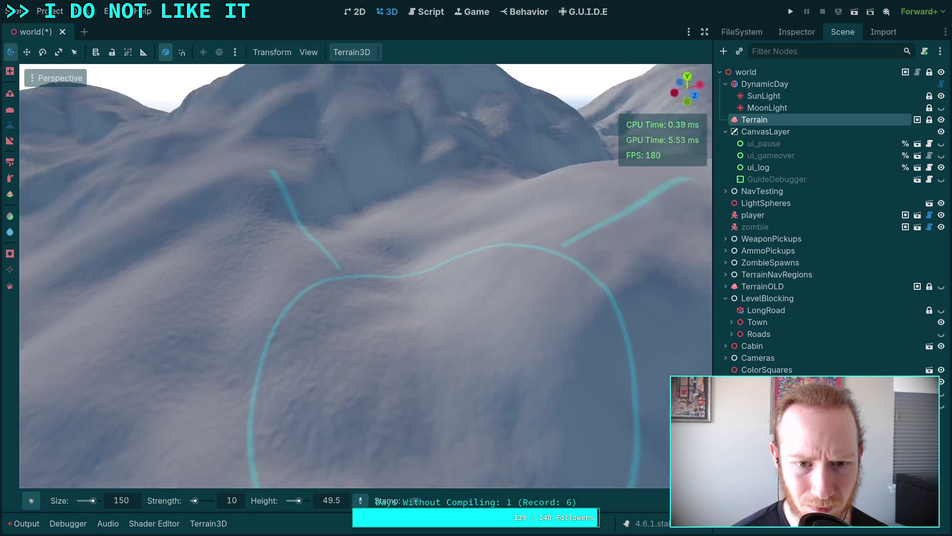
key("shift+f")
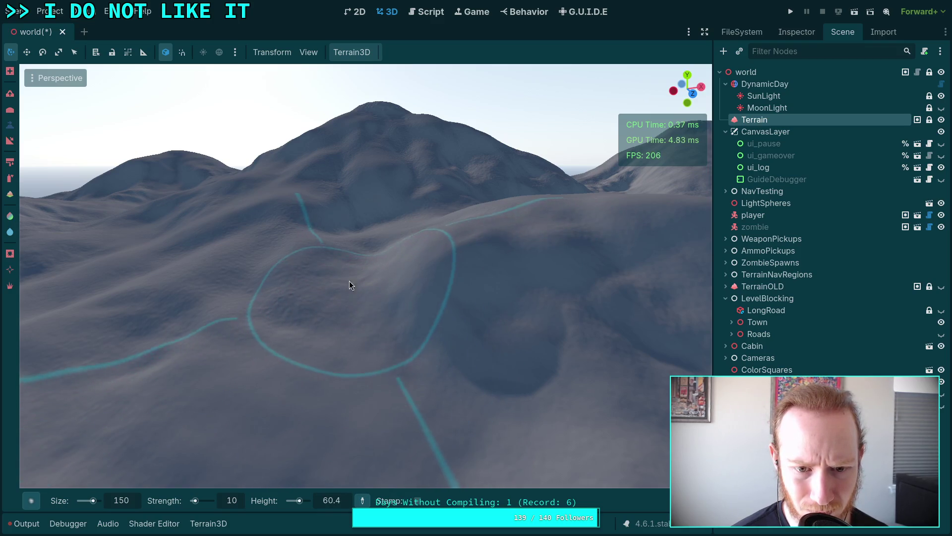
key("shift+f")
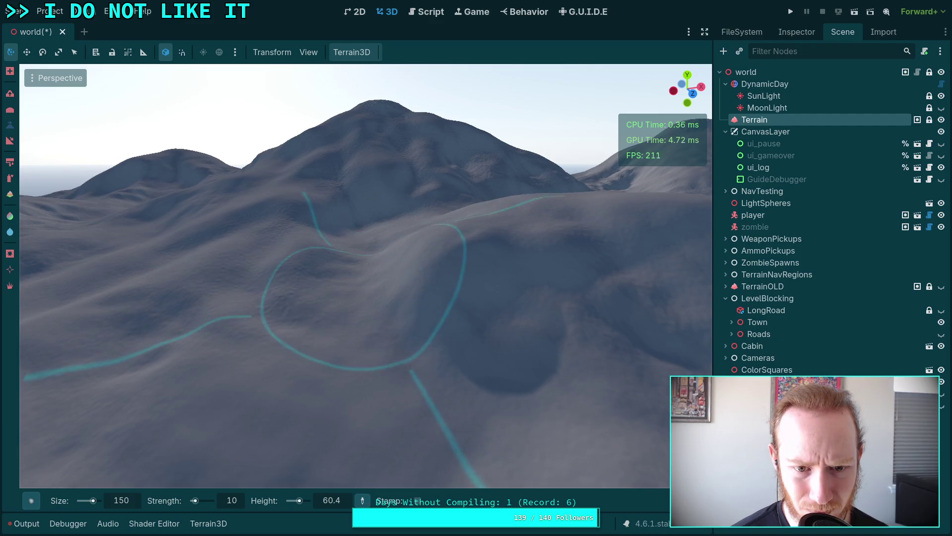
key("w")
key("shift+f")
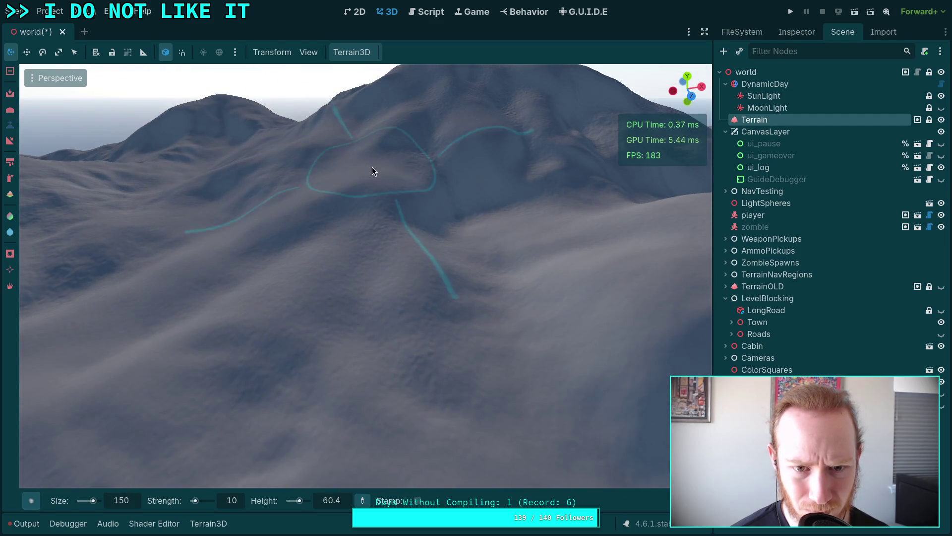
mouse_move(362, 250)
left_mouse_down()
mouse_move(373, 233)
mouse_move(380, 254)
mouse_move(370, 281)
left_mouse_up()
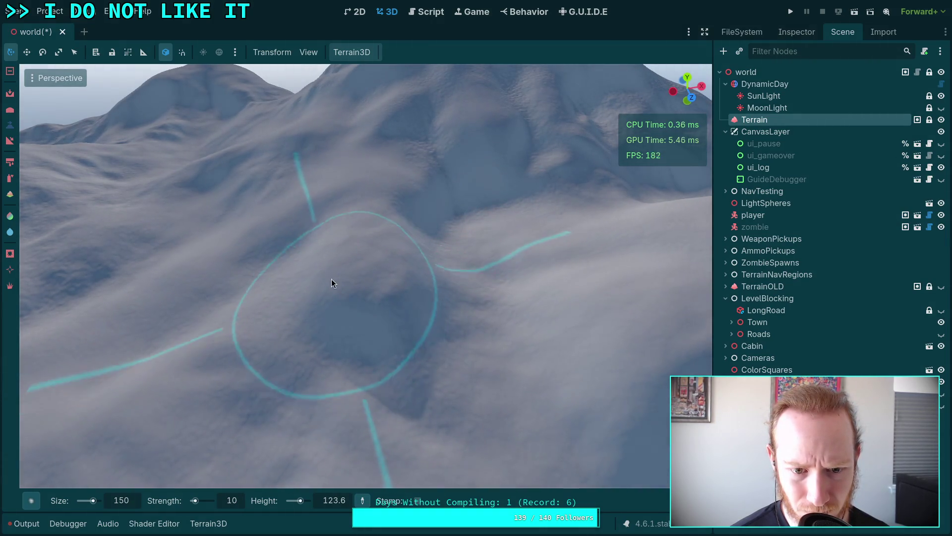
key("ctrl+z")
- Sculpt a flat plateau on top of the mound inside the marked circle
scroll(365, 224, "down", 5)
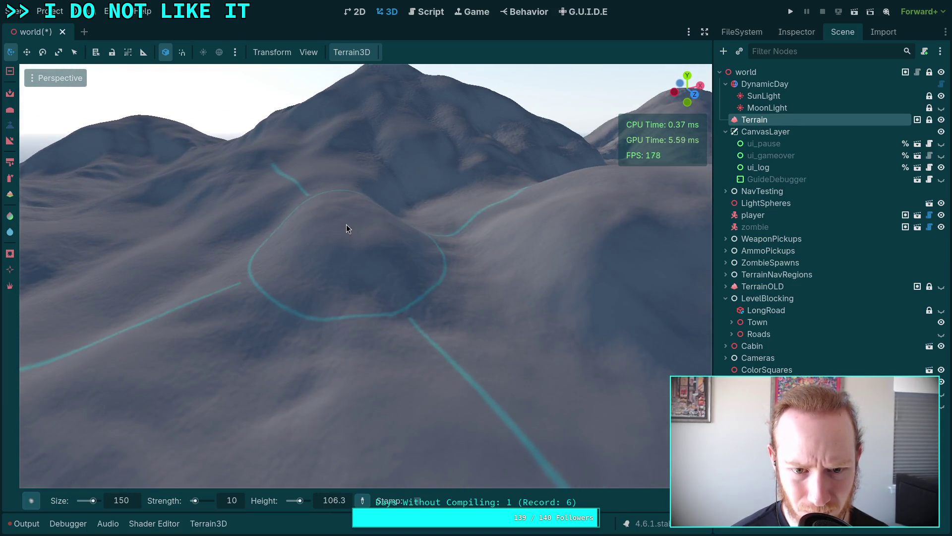
mouse_move(350, 268)
left_mouse_down()
mouse_move(307, 233)
mouse_move(253, 215)
mouse_move(438, 212)
left_mouse_up()
left_click_drag(399, 294, 293, 180)
mouse_move(370, 304)
left_mouse_down()
mouse_move(422, 204)
mouse_move(423, 254)
mouse_move(415, 216)
mouse_move(439, 194)
mouse_move(347, 262)
mouse_move(384, 229)
mouse_move(341, 240)
mouse_move(204, 234)
mouse_move(316, 253)
mouse_move(345, 293)
mouse_move(376, 272)
left_mouse_up()
left_click_drag(142, 331, 180, 319)
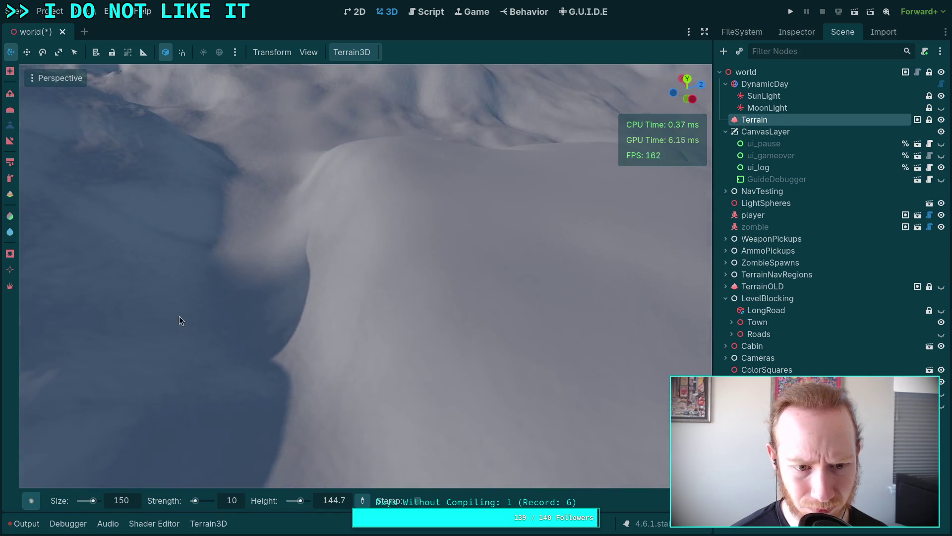
- Sample the terrain height and build the circled hill into a taller rounded bump
left_click_drag(270, 291, 269, 291)
left_click_drag(411, 252, 412, 251)
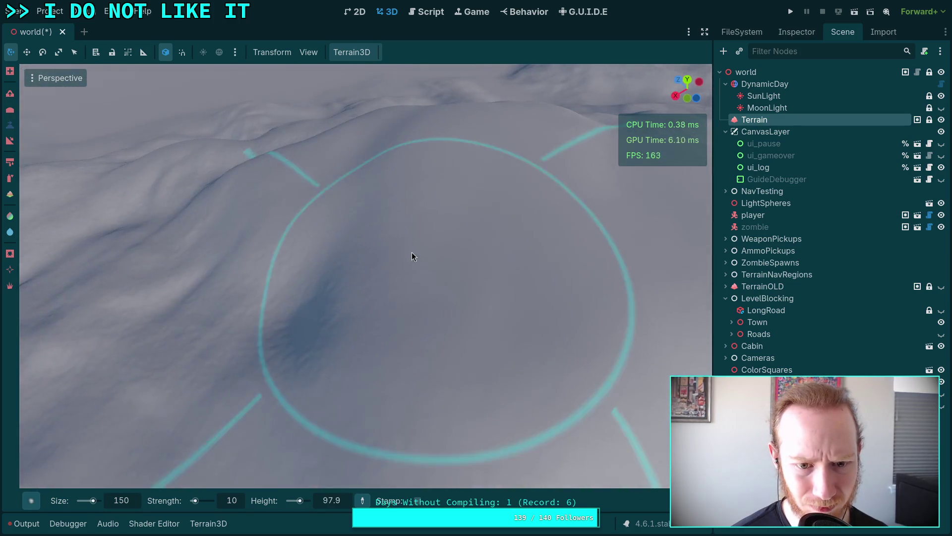
left_click_drag(580, 199, 329, 251)
scroll(327, 329, "up", 5)
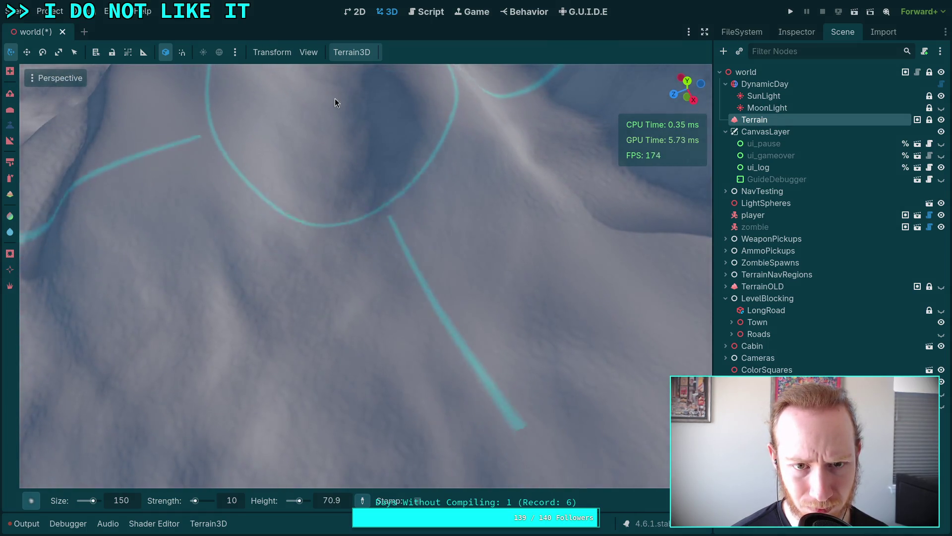
scroll(335, 99, "down", 5)
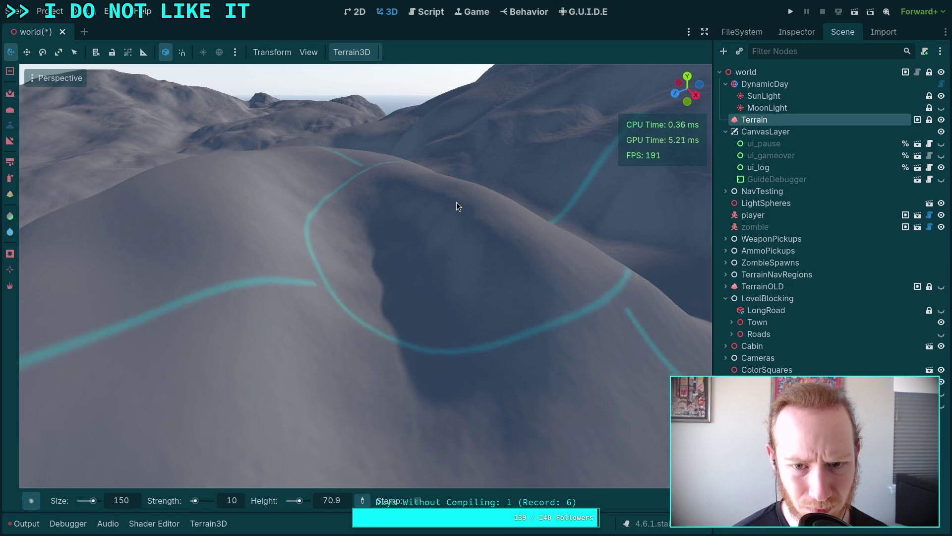
left_click(454, 198, "ctrl")
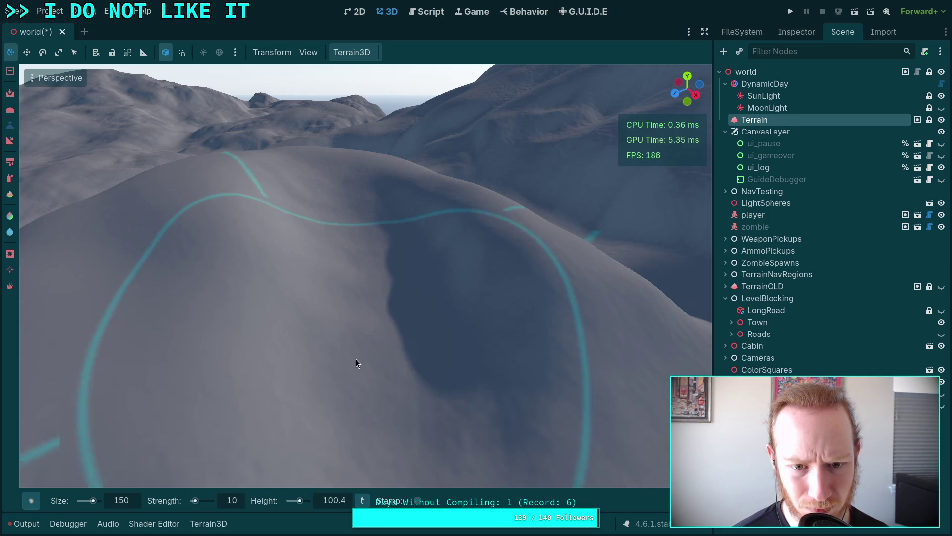
left_click_drag(377, 322, 427, 287)
- Orbit over the town, dark basin and mountains to inspect the new bump
mouse_move(444, 256)
left_mouse_down()
mouse_move(439, 274)
mouse_move(350, 299)
left_mouse_up()
left_click(454, 266, "ctrl")
left_click(319, 279, "ctrl")
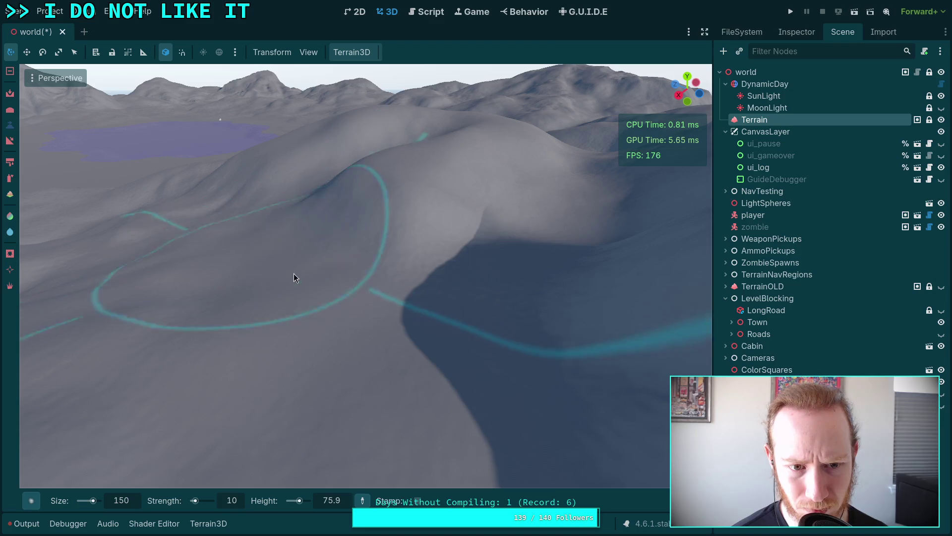
scroll(338, 290, "up", 5)
mouse_move(320, 308)
left_mouse_down()
mouse_move(335, 255)
mouse_move(224, 227)
mouse_move(272, 219)
mouse_move(391, 280)
mouse_move(310, 231)
mouse_move(334, 210)
mouse_move(389, 265)
mouse_move(302, 351)
left_mouse_up()
left_click(242, 231, "ctrl")
left_click(310, 230, "ctrl")
left_click_drag(241, 311, 233, 308)
left_click_drag(486, 270, 486, 270)
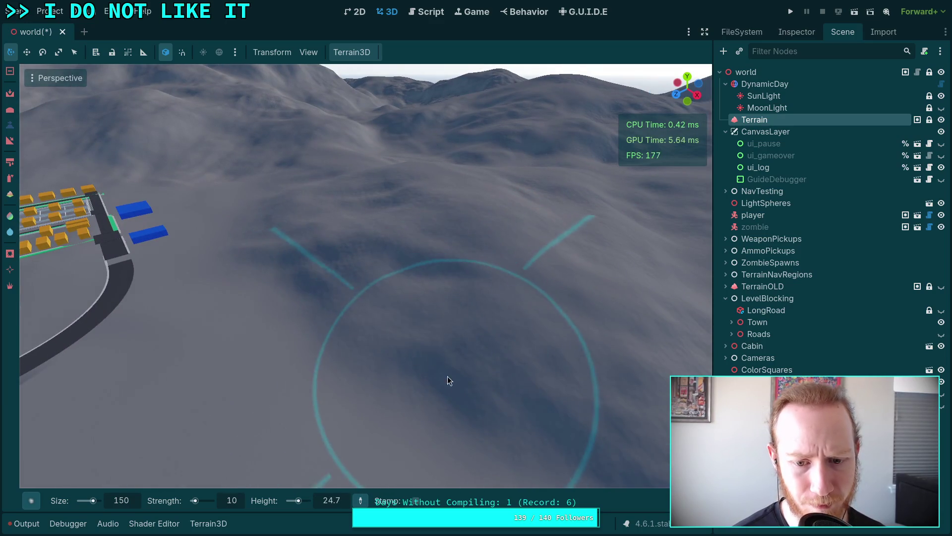
left_click_drag(309, 250, 308, 250)
left_click_drag(395, 260, 394, 260)
left_click_drag(395, 377, 394, 377)
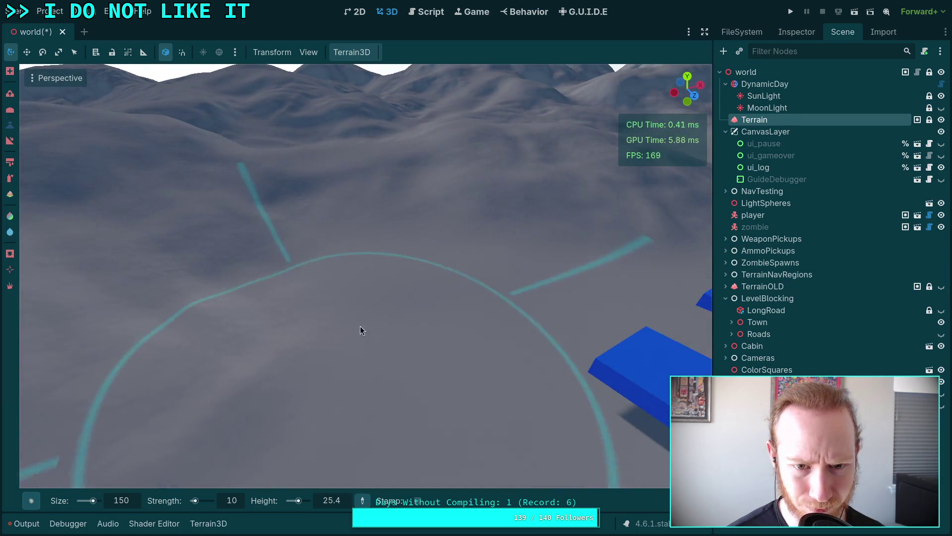
- Sample the terrain height and sculpt rounded hills inside the cyan-marked circle
scroll(341, 221, "up", 2)
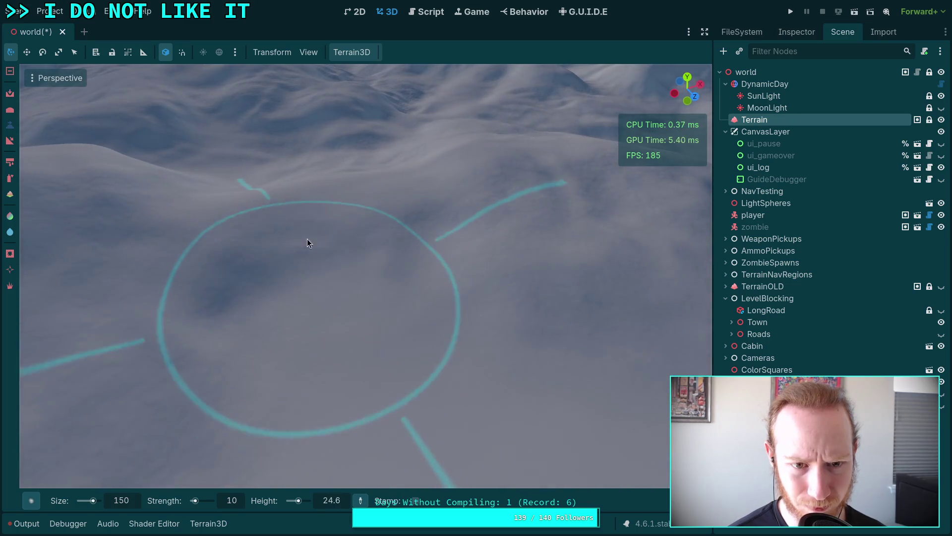
left_click(299, 264)
mouse_move(299, 264)
left_mouse_down()
mouse_move(302, 184)
mouse_move(299, 224)
left_mouse_up()
left_click_drag(340, 302, 341, 302)
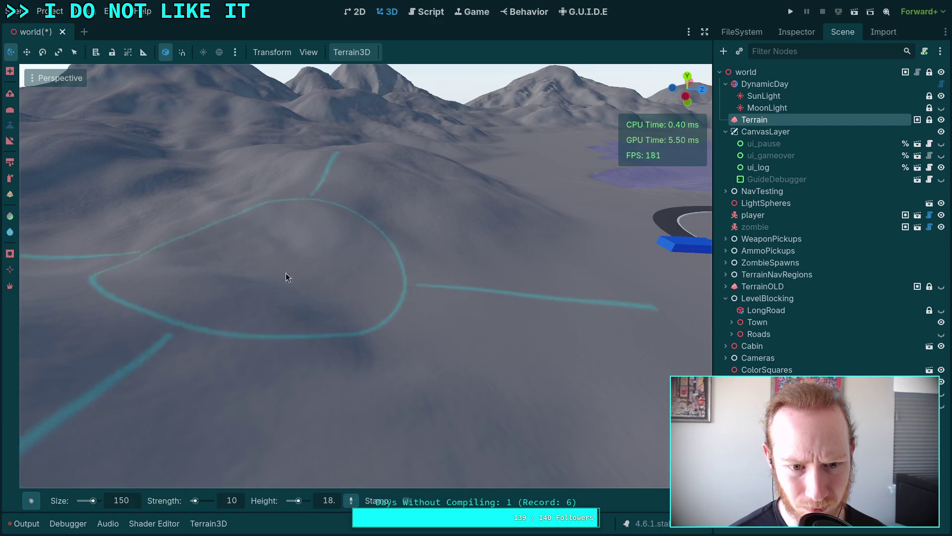
left_click_drag(319, 204, 394, 212)
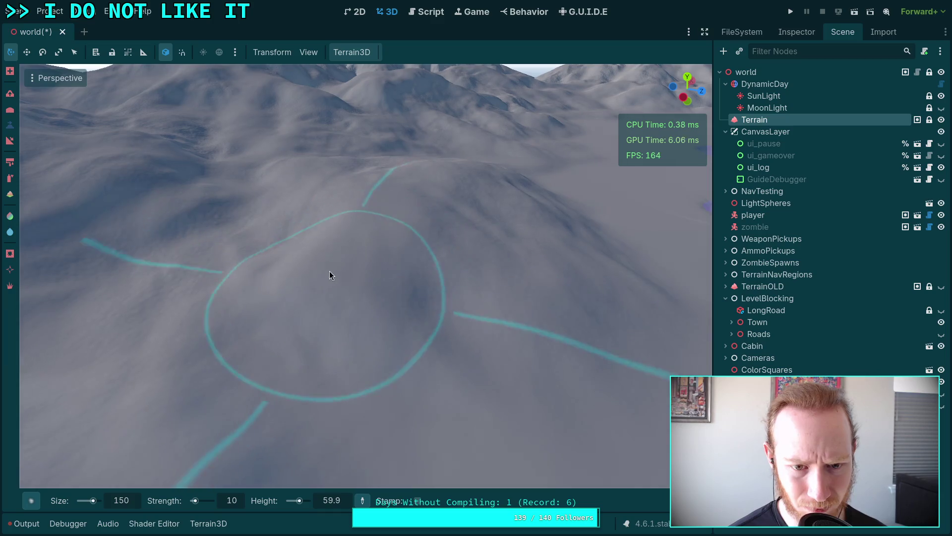
- Orbit around the hill and circle to check the rolling hills' shape
mouse_move(358, 272)
left_mouse_down()
mouse_move(377, 221)
mouse_move(396, 243)
mouse_move(383, 180)
left_mouse_up()
left_click_drag(419, 138, 479, 145)
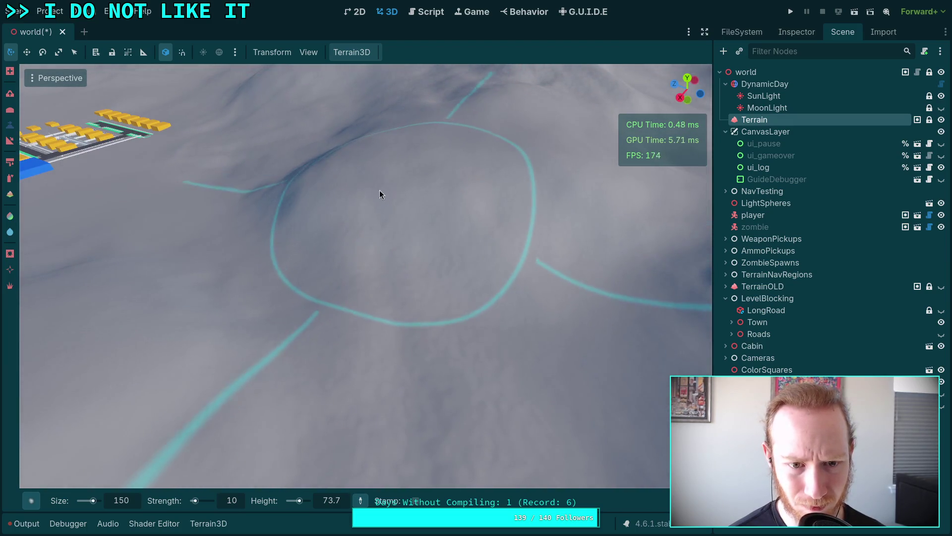
left_click_drag(403, 205, 388, 201)
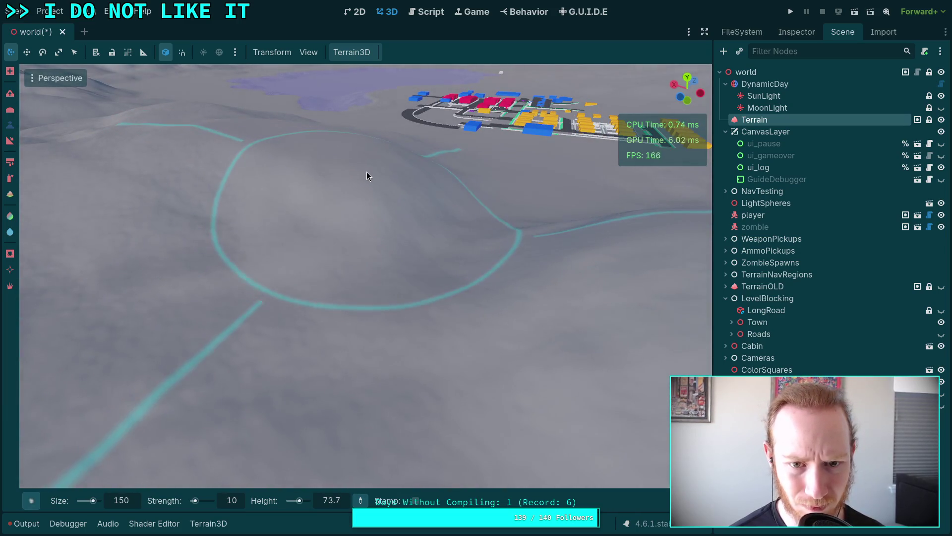
left_click_drag(328, 153, 378, 176)
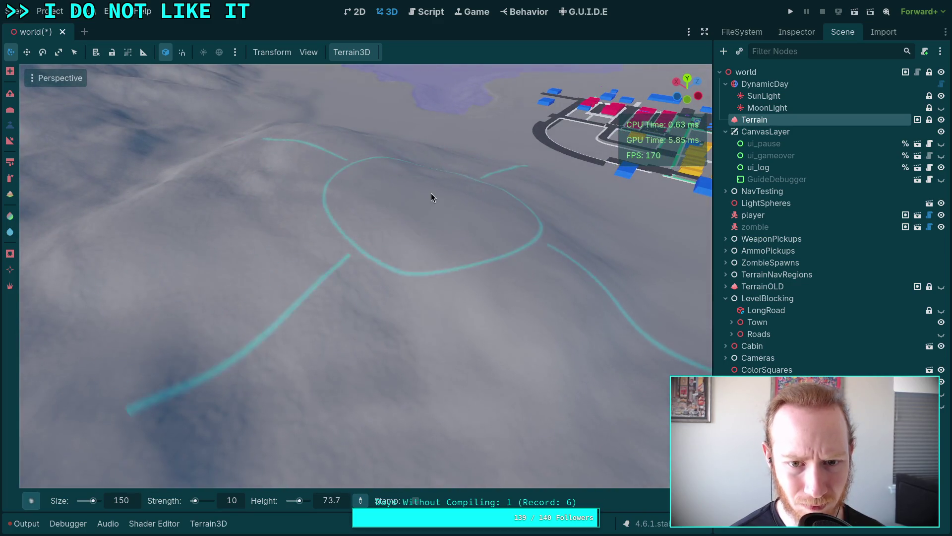
mouse_move(451, 210)
left_mouse_down()
mouse_move(367, 159)
mouse_move(376, 163)
mouse_move(299, 178)
mouse_move(245, 166)
mouse_move(349, 174)
mouse_move(142, 176)
mouse_move(188, 144)
left_mouse_up()
scroll(351, 177, "up", 2)
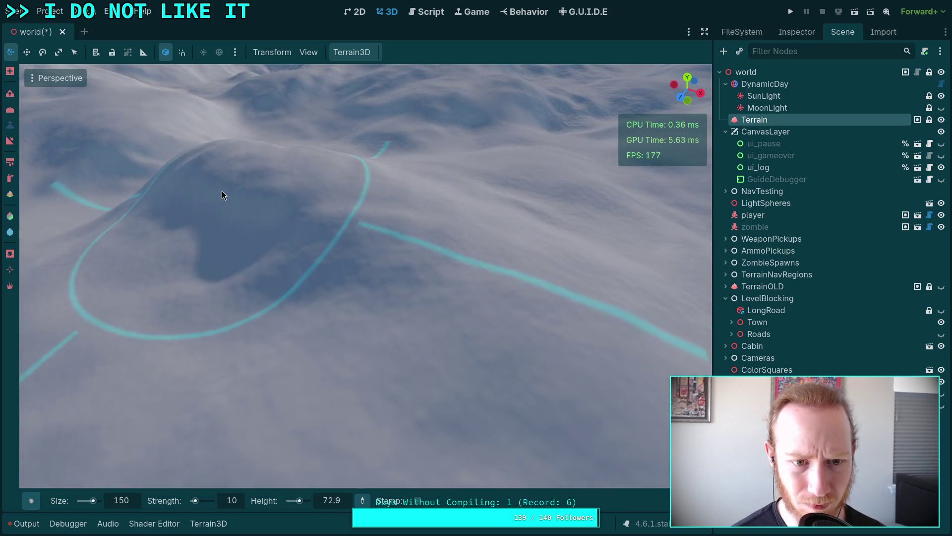
left_click_drag(266, 214, 322, 196)
left_click_drag(272, 164, 285, 207)
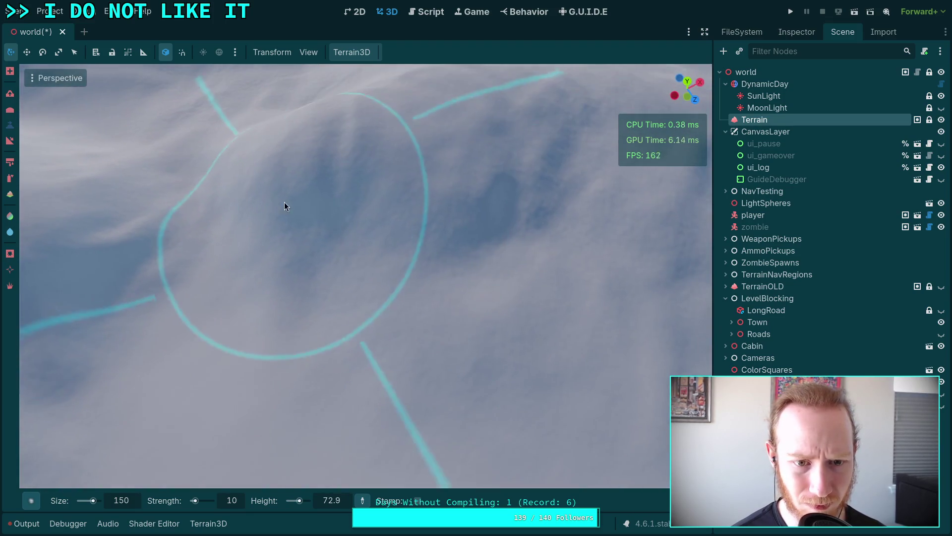
left_click_drag(379, 250, 351, 188)
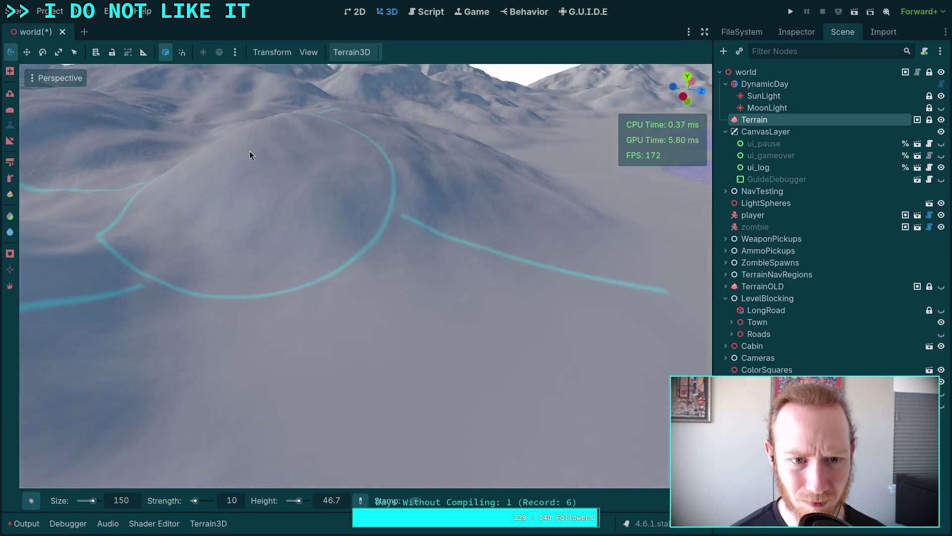
left_click_drag(218, 162, 479, 313)
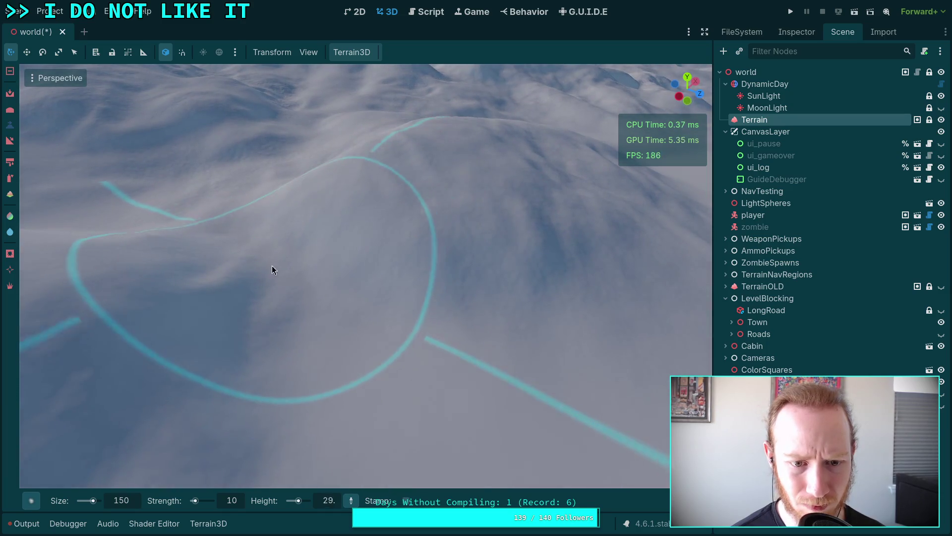
mouse_move(257, 256)
left_mouse_down()
mouse_move(257, 233)
mouse_move(305, 258)
left_mouse_up()
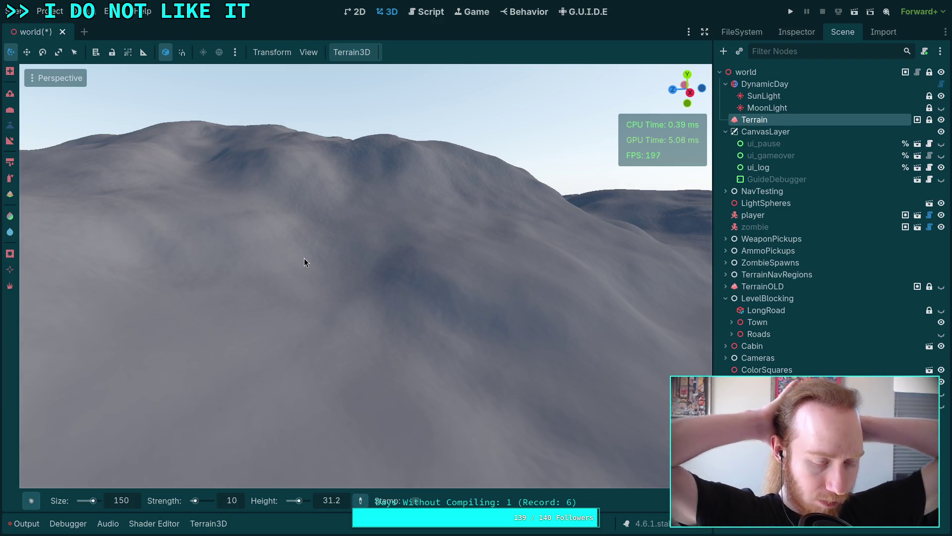
- Fly over the terrain to line up on the marked loop beside the town
left_click_drag(305, 258, 297, 261)
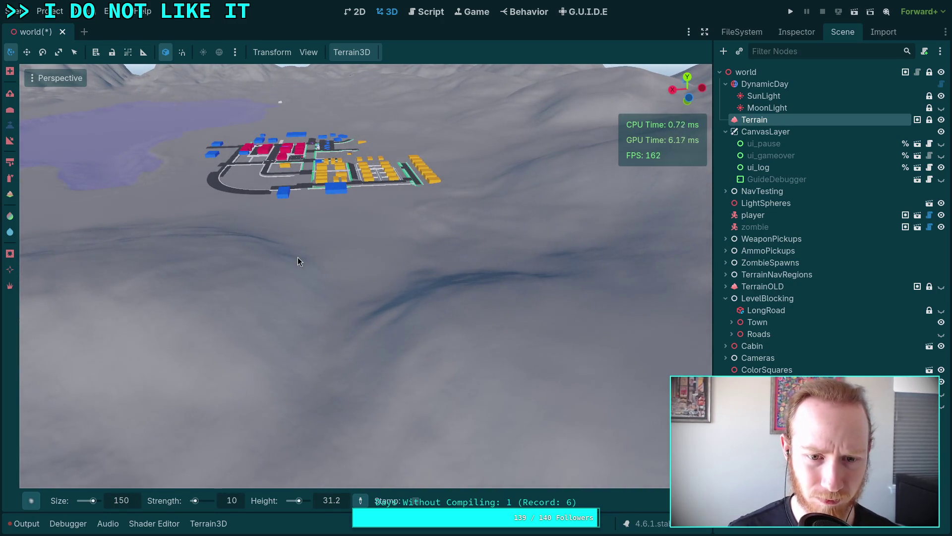
left_click_drag(366, 298, 366, 298)
left_click_drag(358, 196, 296, 297)
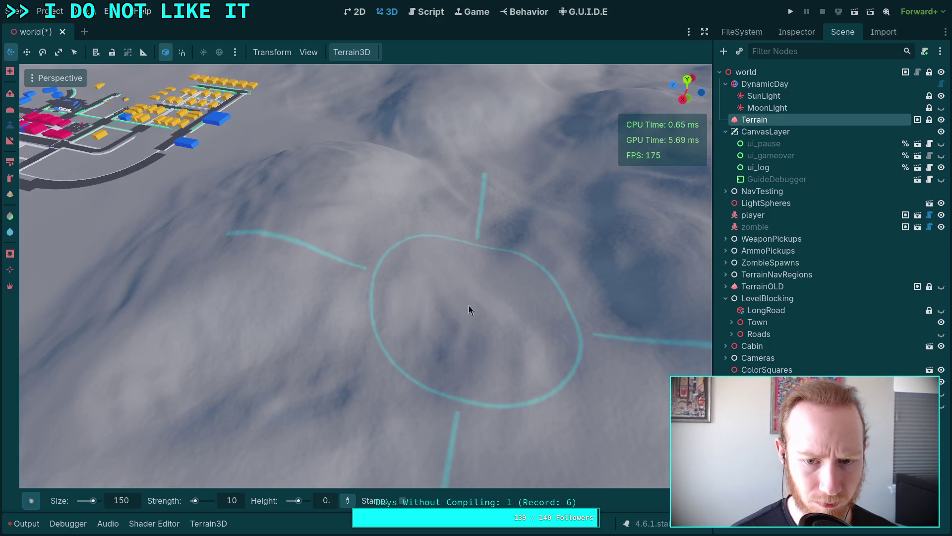
left_click_drag(343, 374, 243, 266)
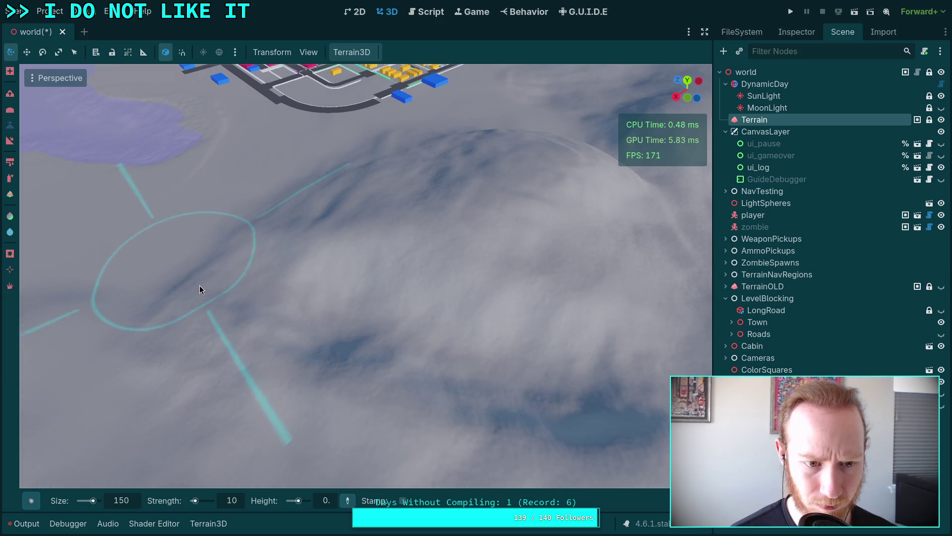
left_click_drag(560, 383, 492, 288)
mouse_move(331, 427)
left_mouse_down()
mouse_move(382, 350)
mouse_move(348, 322)
left_mouse_up()
- Inspect the loop and its surrounding hills from several angles
left_click_drag(391, 294, 390, 295)
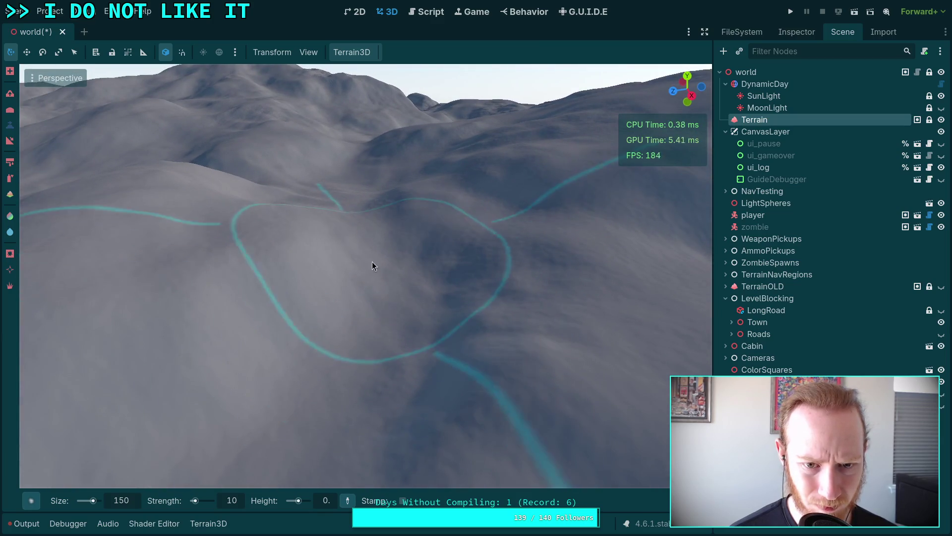
left_click_drag(355, 250, 355, 250)
left_click_drag(367, 291, 367, 291)
mouse_move(439, 255)
left_mouse_down()
mouse_move(423, 218)
mouse_move(415, 251)
mouse_move(415, 205)
left_mouse_up()
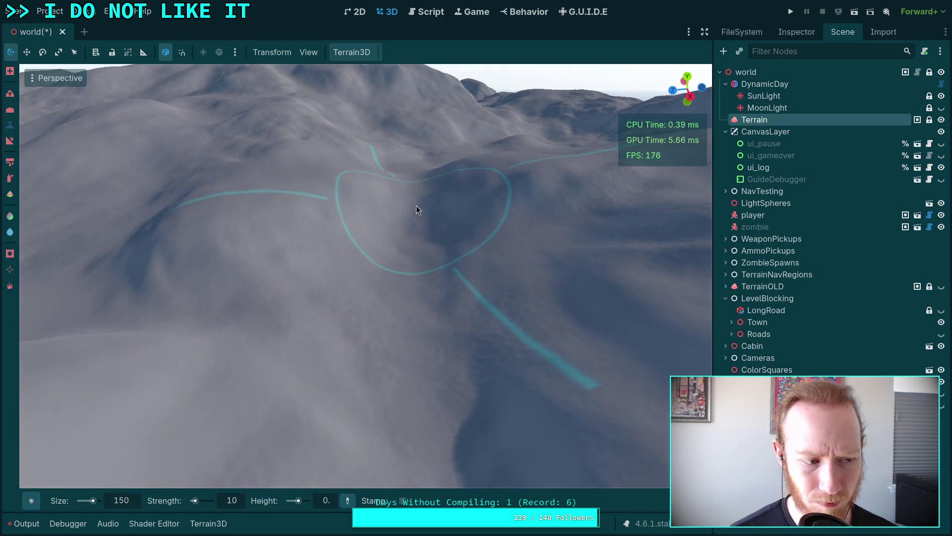
mouse_move(377, 290)
left_mouse_down()
mouse_move(403, 308)
mouse_move(416, 216)
mouse_move(393, 317)
mouse_move(385, 239)
mouse_move(439, 338)
mouse_move(406, 299)
mouse_move(415, 323)
mouse_move(448, 350)
left_mouse_up()
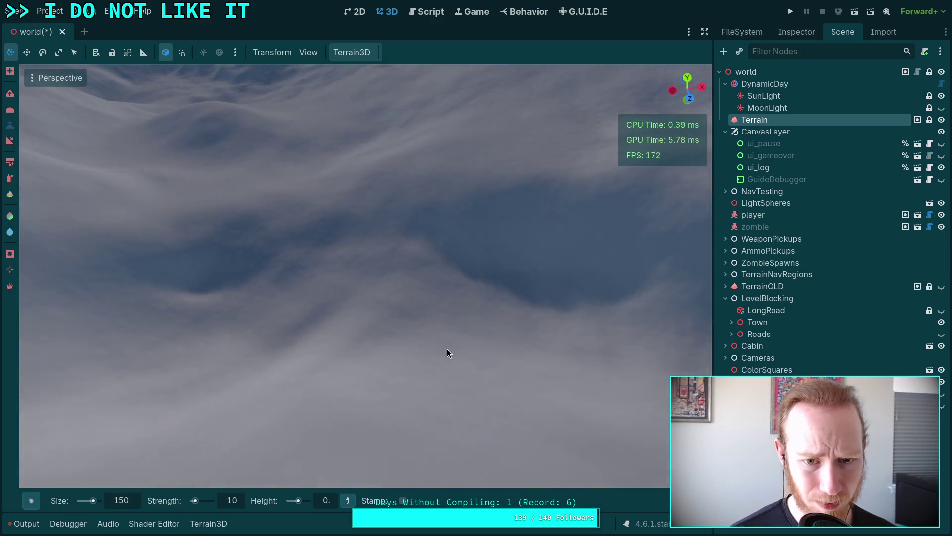
mouse_move(260, 338)
left_mouse_down()
mouse_move(366, 323)
mouse_move(300, 354)
mouse_move(269, 352)
mouse_move(425, 231)
mouse_move(388, 236)
mouse_move(412, 245)
mouse_move(386, 290)
mouse_move(399, 192)
mouse_move(420, 262)
mouse_move(353, 290)
mouse_move(252, 251)
mouse_move(364, 230)
left_mouse_up()
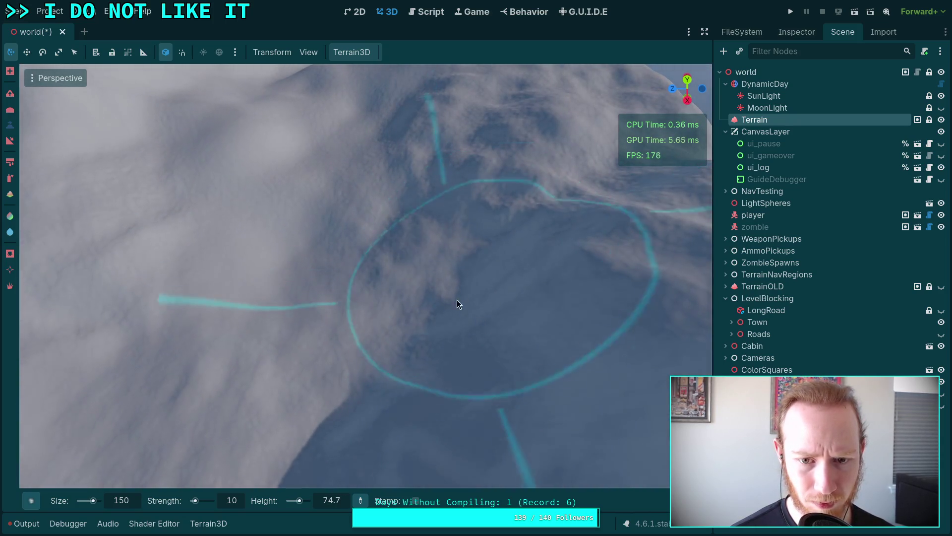
- Fly over the rolling hills along the cyan path down to the dark valley channel
left_click_drag(358, 367, 306, 361)
left_click_drag(246, 298, 396, 356)
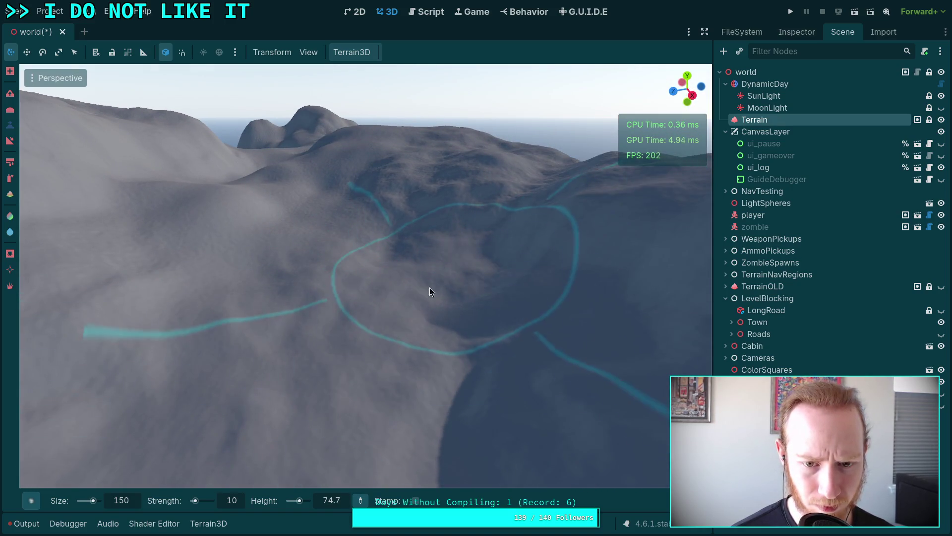
mouse_move(322, 214)
left_mouse_down()
mouse_move(337, 317)
mouse_move(357, 298)
mouse_move(382, 323)
mouse_move(402, 283)
left_mouse_up()
mouse_move(317, 305)
left_mouse_down()
mouse_move(331, 273)
mouse_move(323, 133)
mouse_move(327, 298)
mouse_move(174, 205)
left_mouse_up()
mouse_move(155, 294)
left_mouse_down()
mouse_move(233, 258)
mouse_move(388, 225)
left_mouse_up()
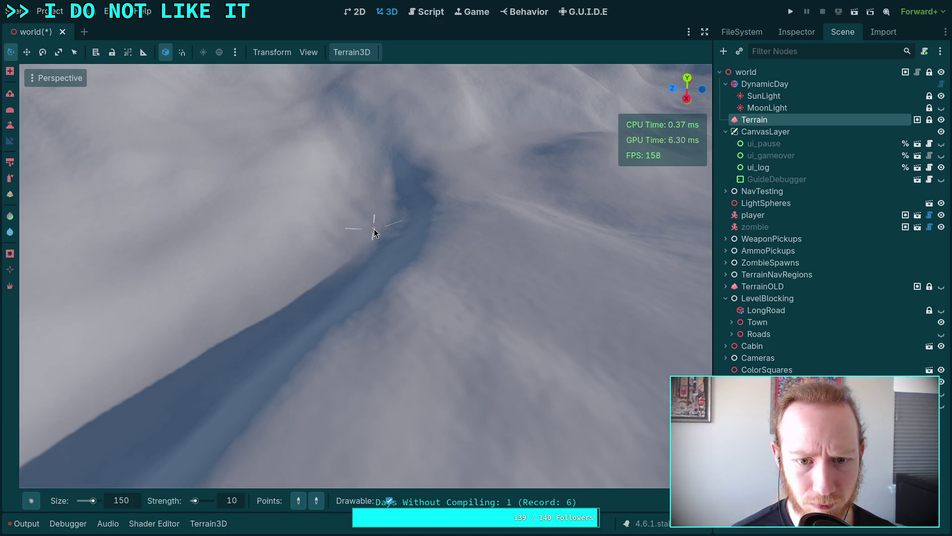
- Set a slope point on the valley floor and center the view on the marked circle
left_click(371, 226)
mouse_move(359, 371)
left_mouse_down()
mouse_move(347, 348)
mouse_move(338, 357)
mouse_move(352, 347)
mouse_move(411, 348)
mouse_move(295, 290)
left_mouse_up()
left_click_drag(389, 311, 341, 249)
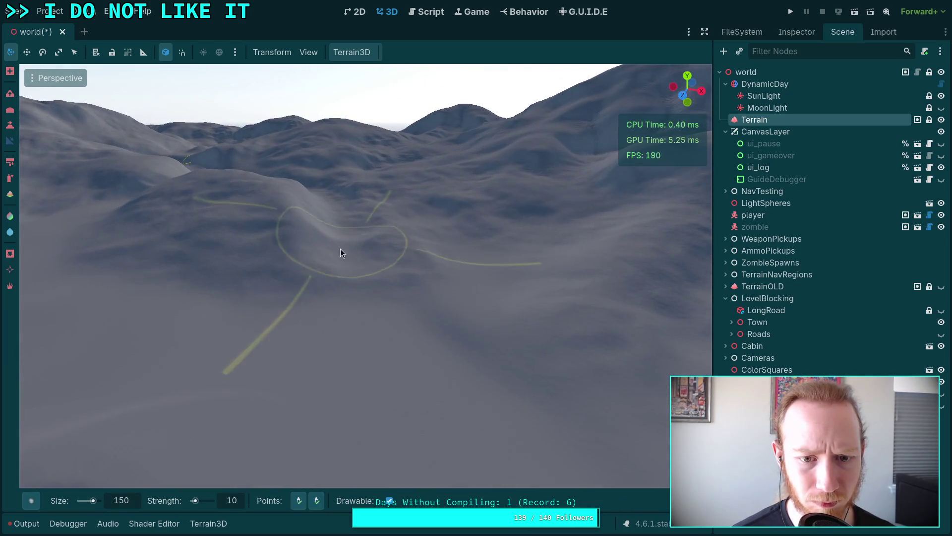
mouse_move(353, 311)
left_mouse_down()
mouse_move(348, 269)
mouse_move(354, 278)
mouse_move(362, 264)
mouse_move(356, 231)
mouse_move(355, 265)
mouse_move(339, 216)
mouse_move(382, 267)
mouse_move(379, 170)
mouse_move(397, 283)
mouse_move(380, 280)
mouse_move(357, 247)
mouse_move(362, 291)
mouse_move(357, 119)
mouse_move(353, 317)
mouse_move(348, 171)
mouse_move(329, 285)
mouse_move(474, 259)
mouse_move(406, 272)
mouse_move(451, 261)
mouse_move(436, 238)
mouse_move(456, 184)
mouse_move(443, 257)
left_mouse_up()
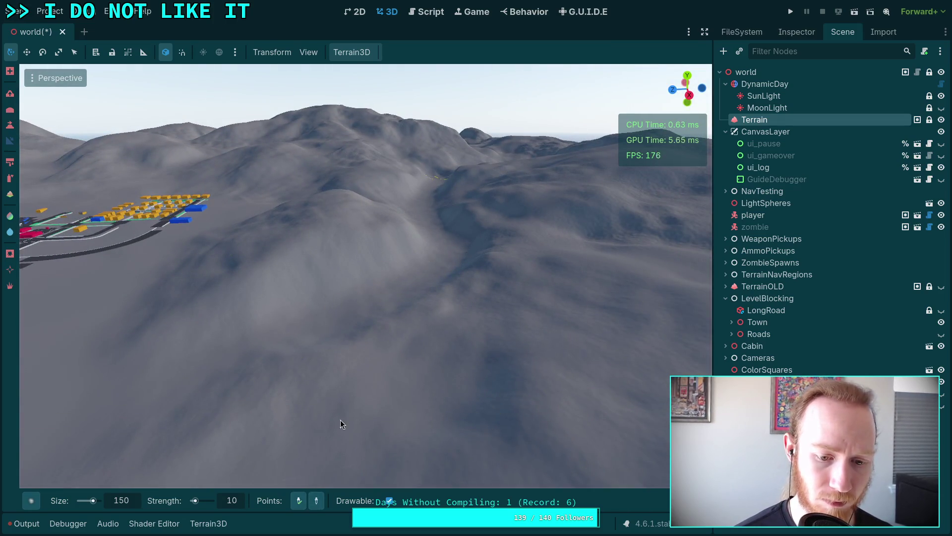
- Orbit around the carved ravine and path loop to inspect it
left_click_drag(341, 421, 351, 386)
mouse_move(390, 335)
left_mouse_down()
mouse_move(498, 323)
mouse_move(522, 262)
mouse_move(476, 294)
mouse_move(338, 348)
mouse_move(395, 352)
left_mouse_up()
mouse_move(376, 292)
left_mouse_down()
mouse_move(367, 277)
mouse_move(365, 342)
left_mouse_up()
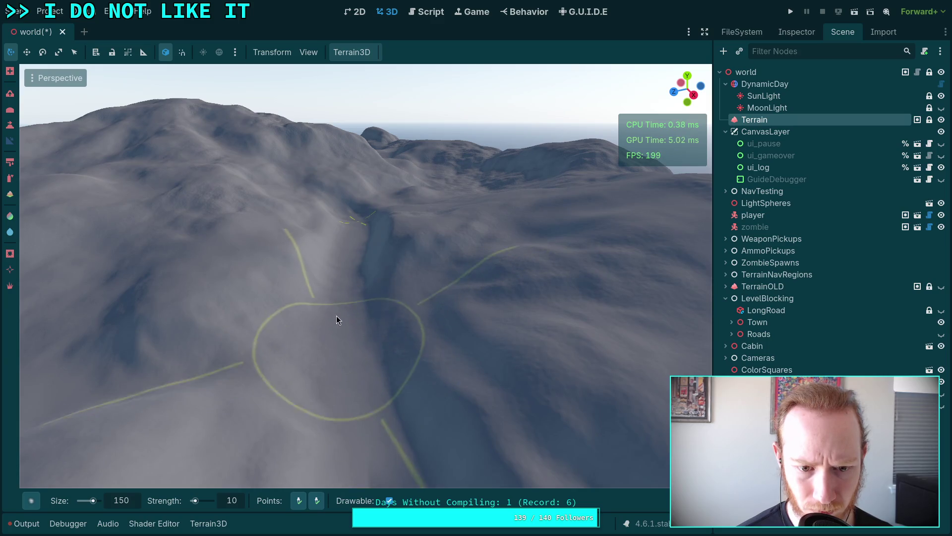
left_click_drag(343, 276, 347, 357)
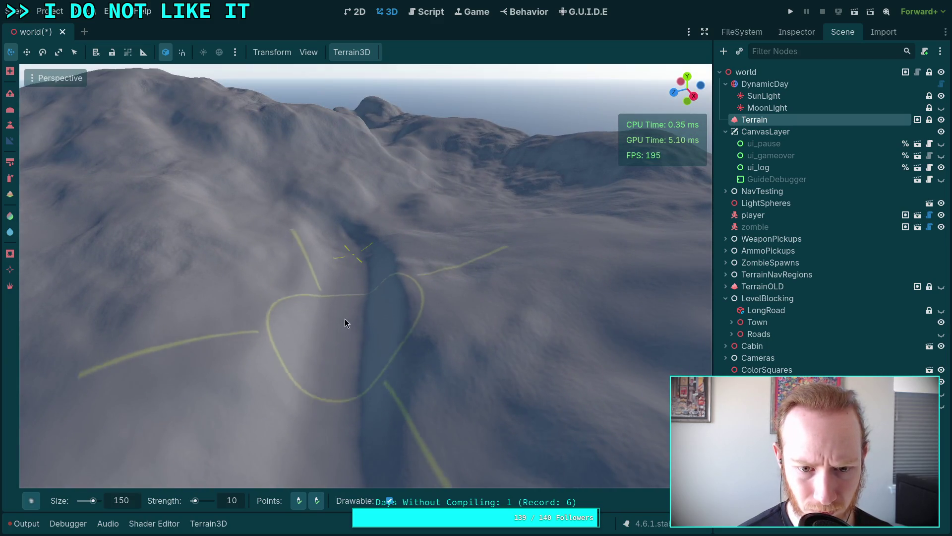
left_click_drag(343, 286, 489, 262)
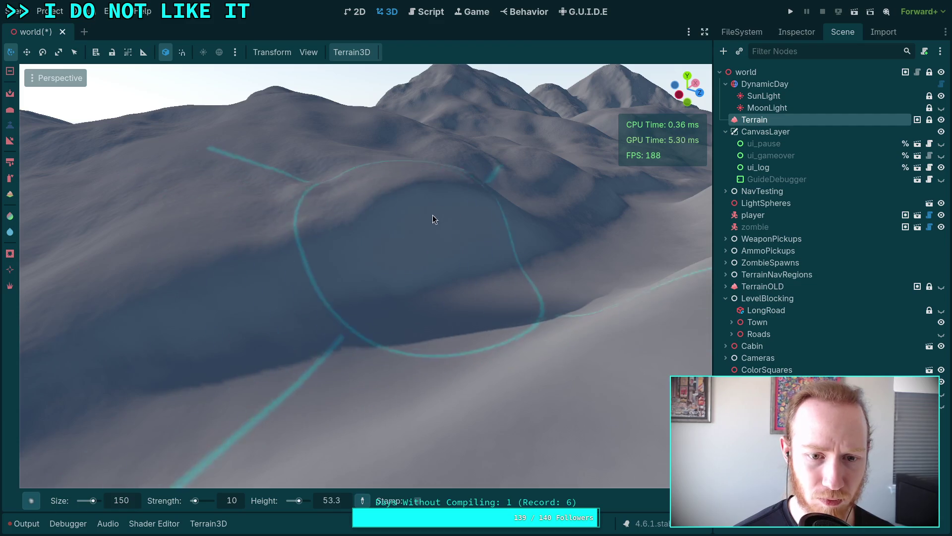
- Look over the ravine and the distant mountains from several angles
left_click_drag(427, 219, 362, 254)
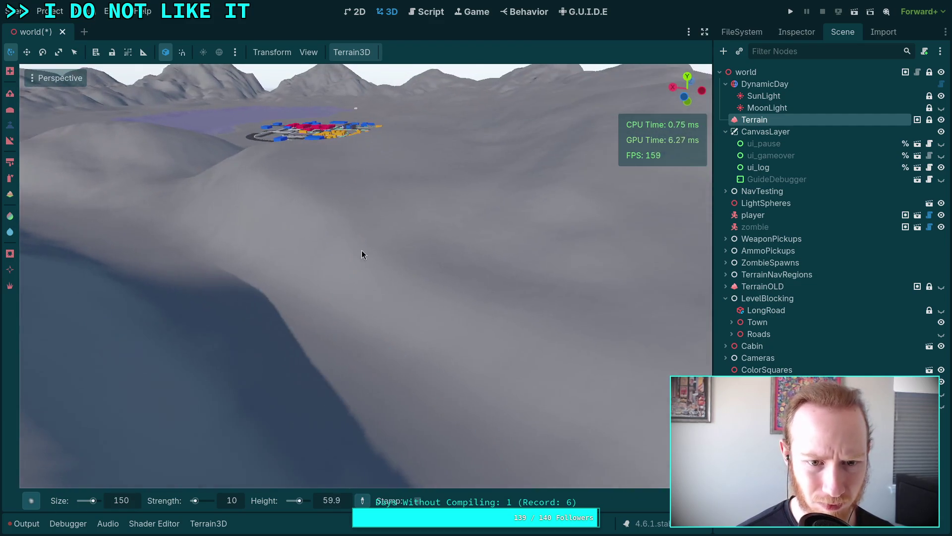
mouse_move(340, 205)
left_mouse_down()
mouse_move(362, 233)
mouse_move(388, 212)
left_mouse_up()
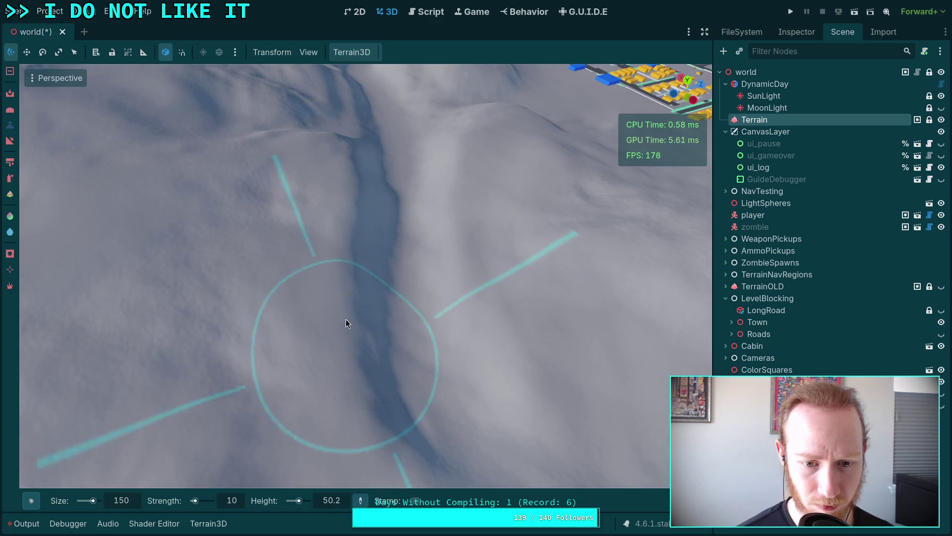
mouse_move(369, 179)
left_mouse_down()
mouse_move(410, 347)
mouse_move(308, 283)
mouse_move(322, 255)
mouse_move(348, 257)
mouse_move(335, 192)
mouse_move(355, 278)
mouse_move(334, 181)
mouse_move(341, 296)
mouse_move(360, 345)
mouse_move(364, 397)
mouse_move(457, 338)
left_mouse_up()
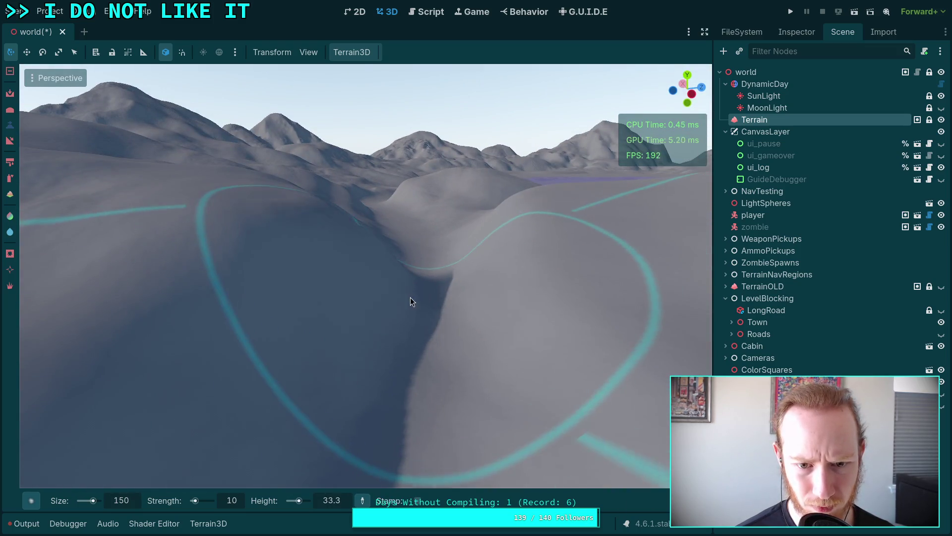
mouse_move(403, 292)
left_mouse_down()
mouse_move(463, 275)
mouse_move(360, 302)
mouse_move(447, 234)
mouse_move(418, 230)
mouse_move(435, 312)
mouse_move(418, 237)
mouse_move(672, 201)
left_mouse_up()
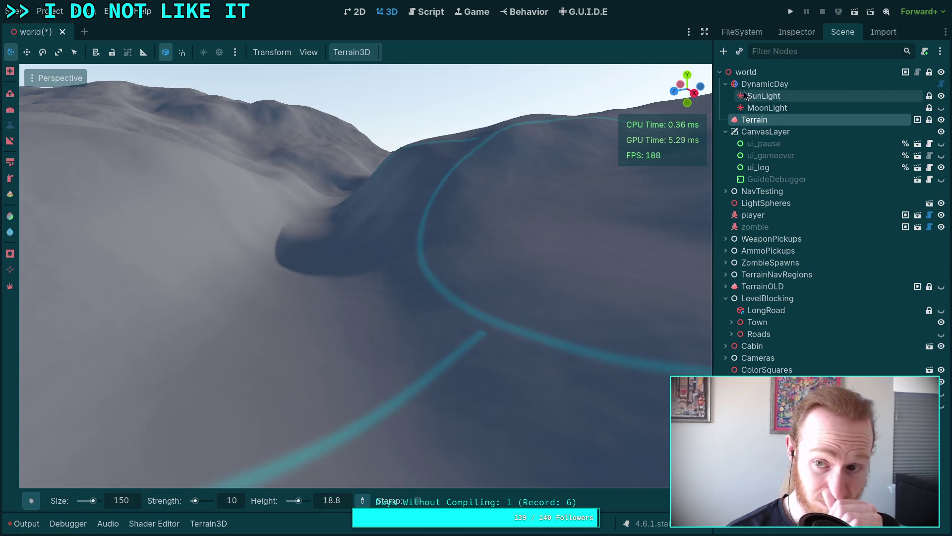
- Set the DynamicDay node's Initial Time to 0.4483, making the clock 10:45:33
left_click(765, 84)
left_click(797, 31)
left_click_drag(862, 157, 878, 157)
left_click_drag(668, 205, 668, 205)
- Select the Terrain node in the Scene tree and switch to distraction-free mode
left_click_drag(528, 237, 528, 237)
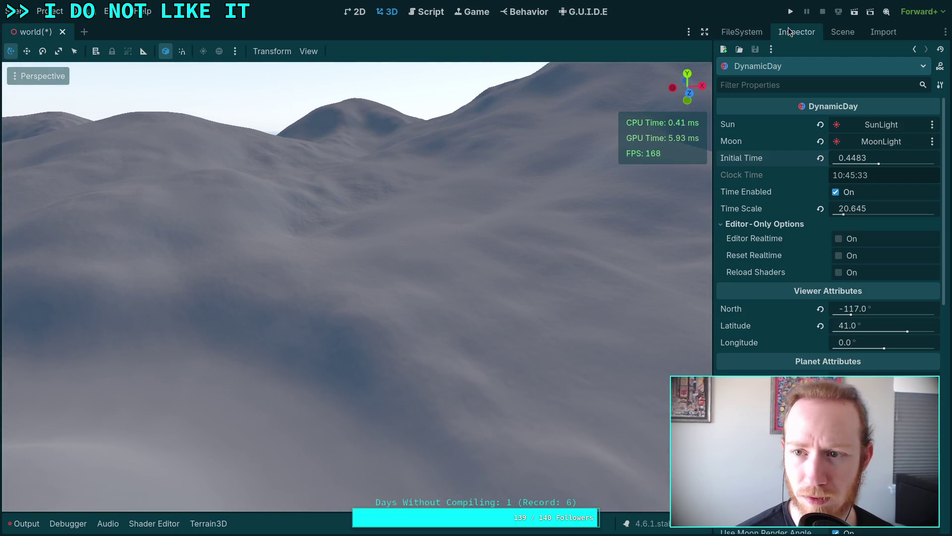
left_click(842, 36)
left_click(764, 119)
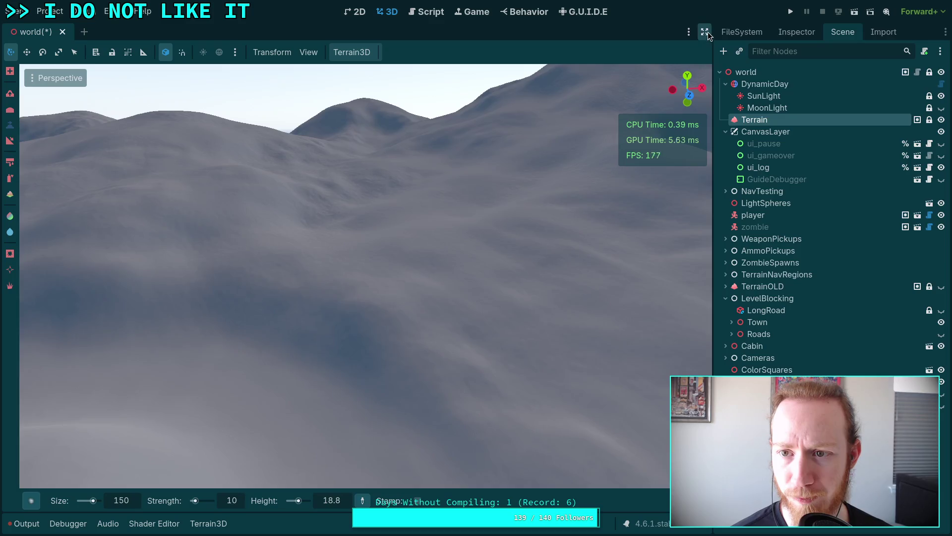
left_click(705, 32)
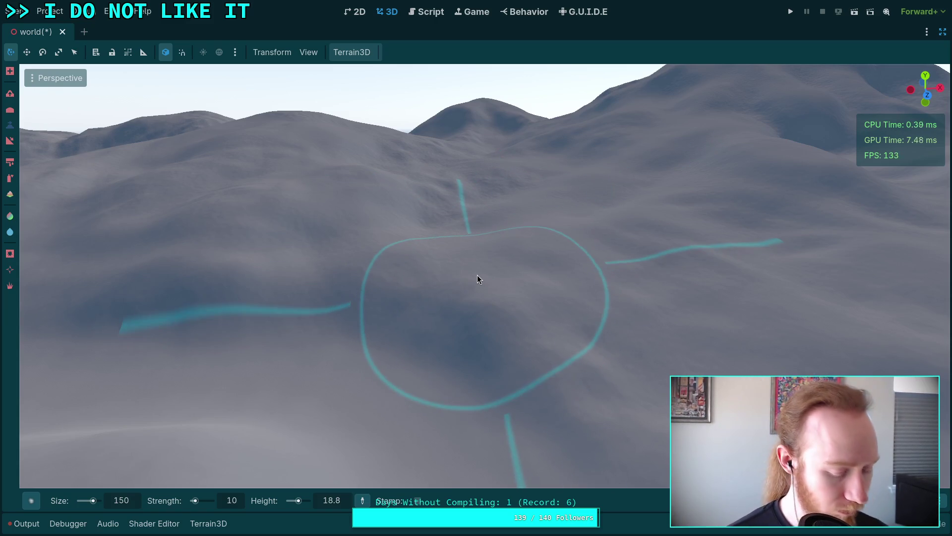
scroll(477, 275, "up", 3)
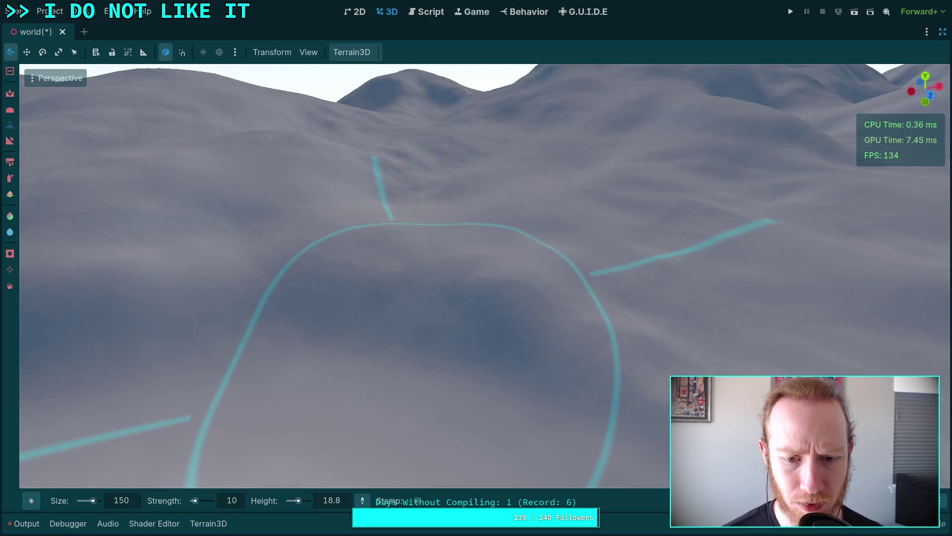
- Pick a target height of 10.1 and paint the ground inside the cyan-marked circle
left_click(437, 420)
mouse_move(425, 343)
left_mouse_down()
mouse_move(425, 284)
mouse_move(443, 228)
mouse_move(430, 298)
mouse_move(328, 322)
mouse_move(395, 274)
mouse_move(366, 297)
mouse_move(410, 238)
mouse_move(410, 221)
mouse_move(274, 205)
mouse_move(304, 229)
mouse_move(382, 433)
left_mouse_up()
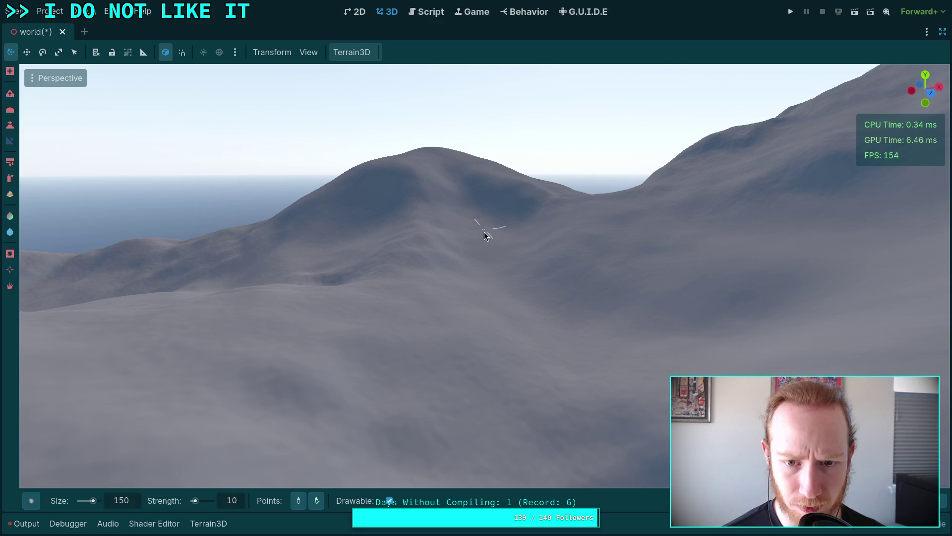
- Orbit over the terrain and yellow paths for a wide view of the hills
mouse_move(487, 235)
left_mouse_down()
mouse_move(380, 204)
mouse_move(387, 247)
left_mouse_up()
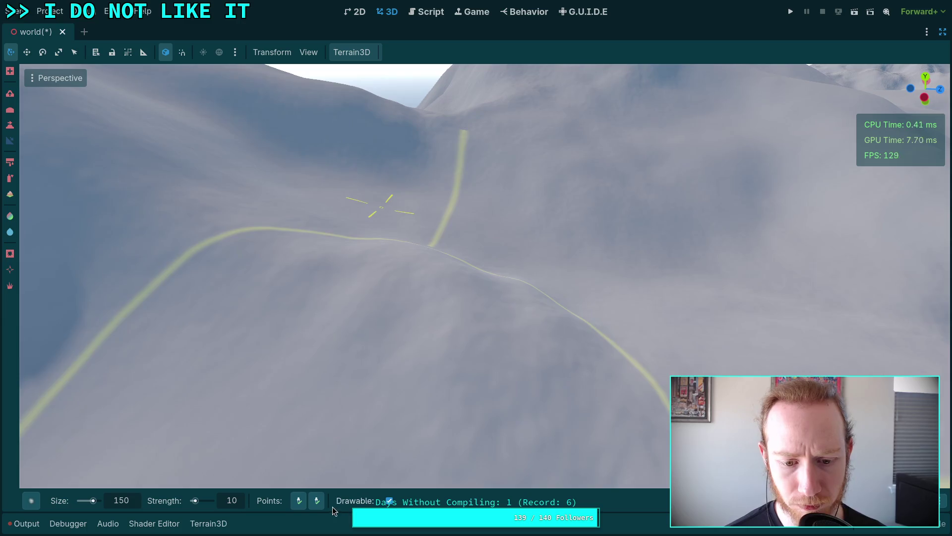
left_click_drag(364, 397, 353, 229)
left_click_drag(410, 229, 386, 248)
scroll(442, 225, "up", 10)
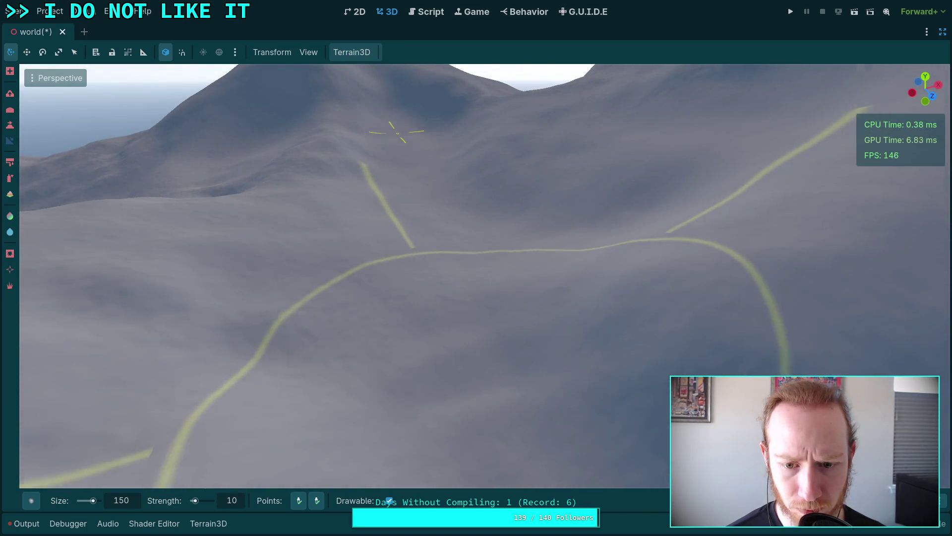
scroll(489, 350, "up", 5)
left_click_drag(489, 349, 605, 188)
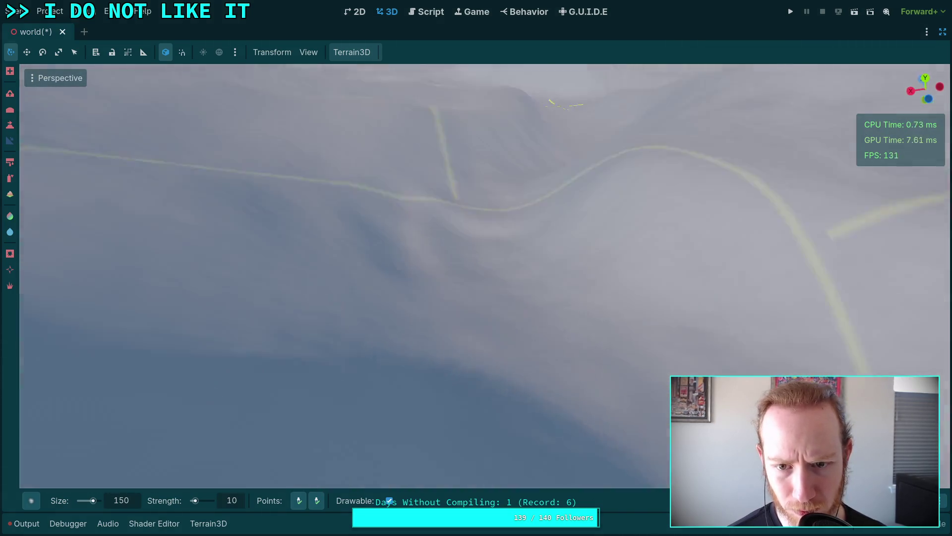
scroll(423, 221, "down", 5)
mouse_move(424, 222)
left_mouse_down()
mouse_move(476, 272)
mouse_move(529, 235)
mouse_move(469, 334)
mouse_move(508, 266)
mouse_move(513, 285)
mouse_move(478, 288)
mouse_move(436, 189)
mouse_move(373, 226)
mouse_move(357, 213)
mouse_move(352, 224)
mouse_move(347, 208)
mouse_move(346, 252)
mouse_move(75, 167)
left_mouse_up()
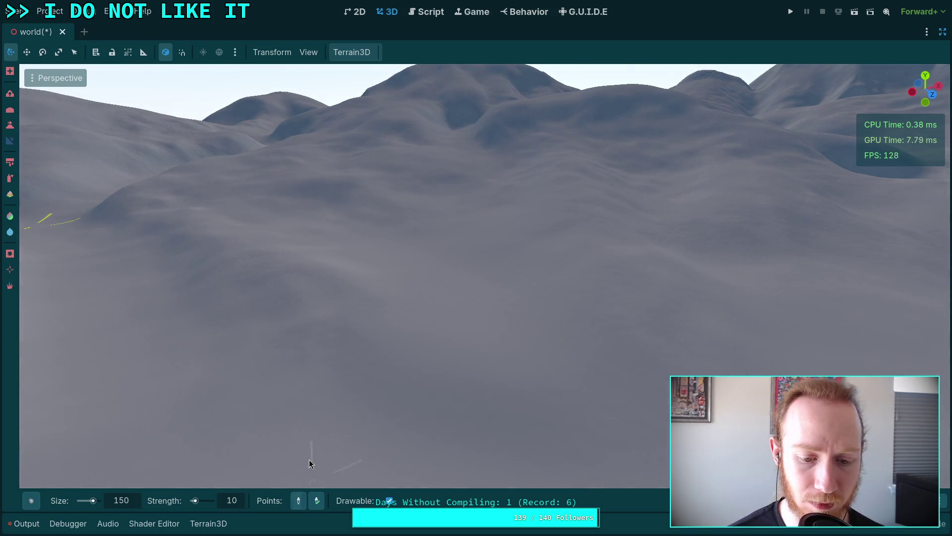
scroll(309, 463, "up", 5)
- Toggle the brush's second Points option and swing around the yellow marked loop
left_click(318, 500)
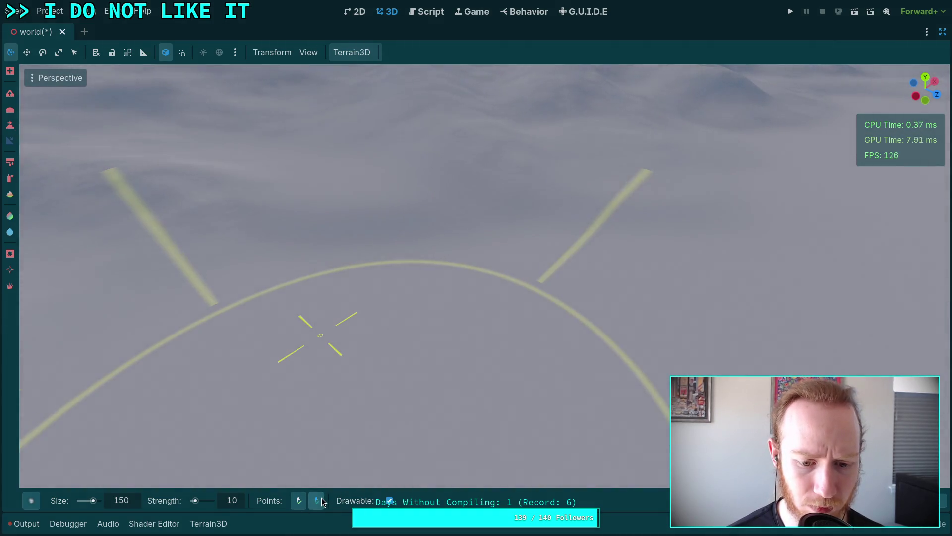
left_click_drag(386, 278, 388, 207)
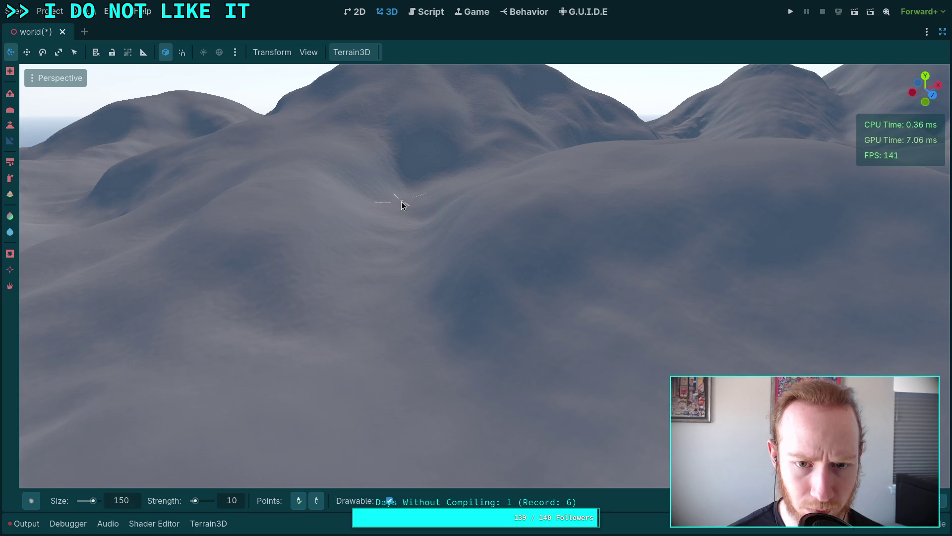
scroll(397, 233, "up", 5)
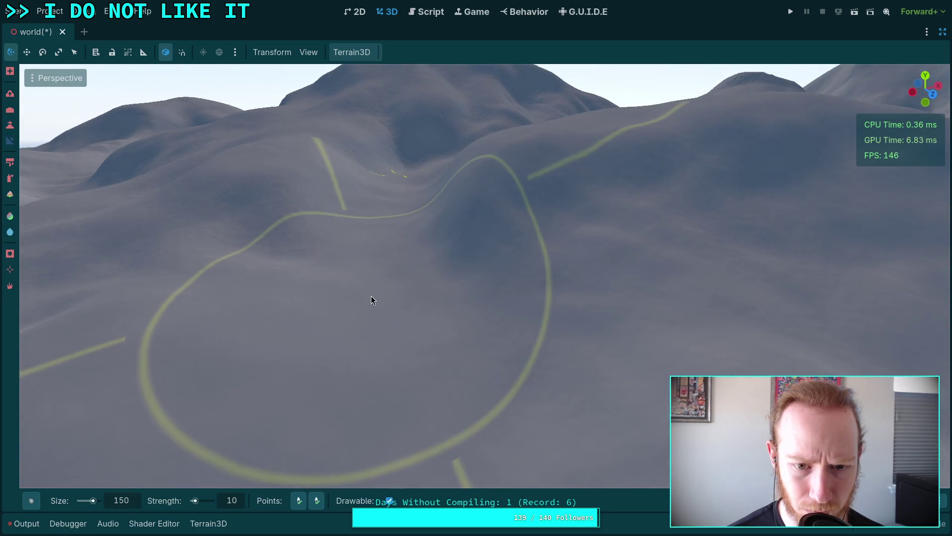
left_click_drag(373, 300, 381, 213)
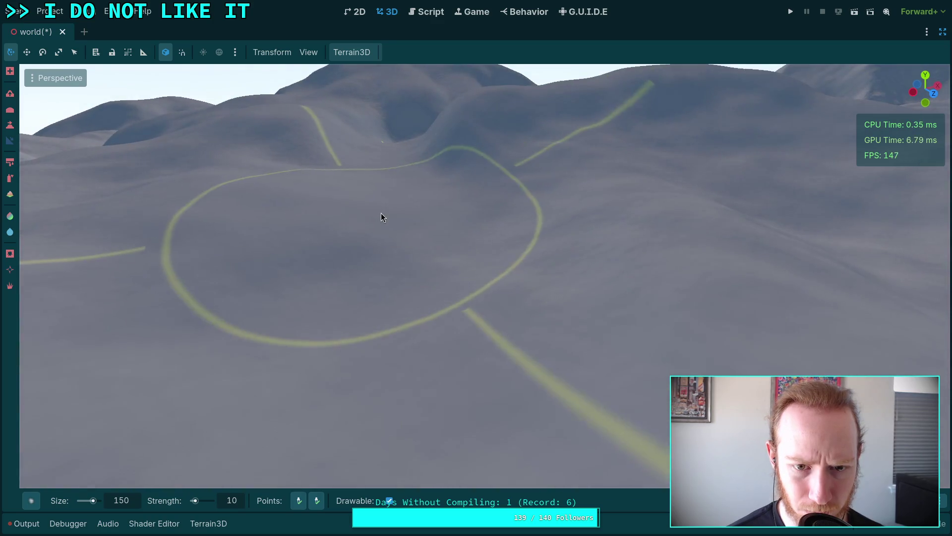
scroll(380, 223, "up", 5)
scroll(49, 104, "up", 10)
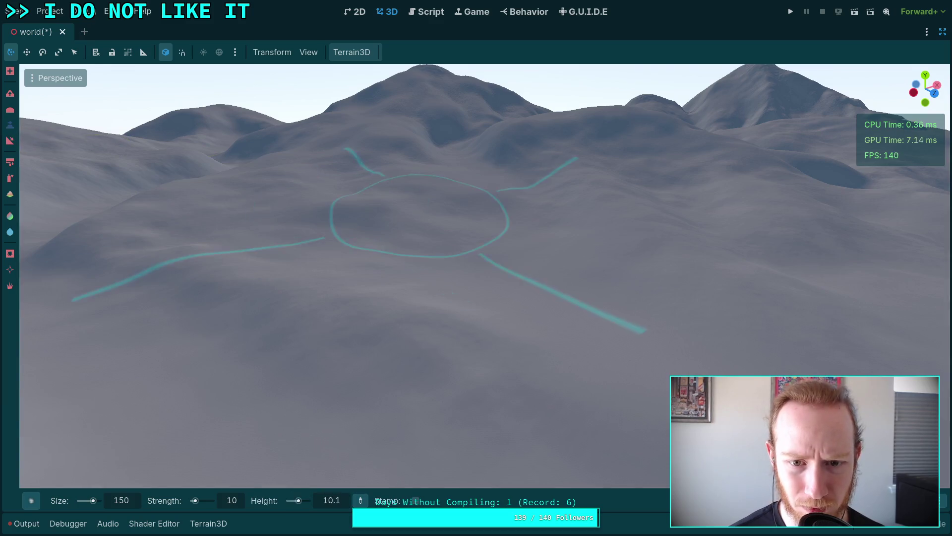
- Sculpt the ground inside and around the cyan loop, leaving the height target near 53
scroll(495, 185, "up", 5)
scroll(421, 225, "up", 8)
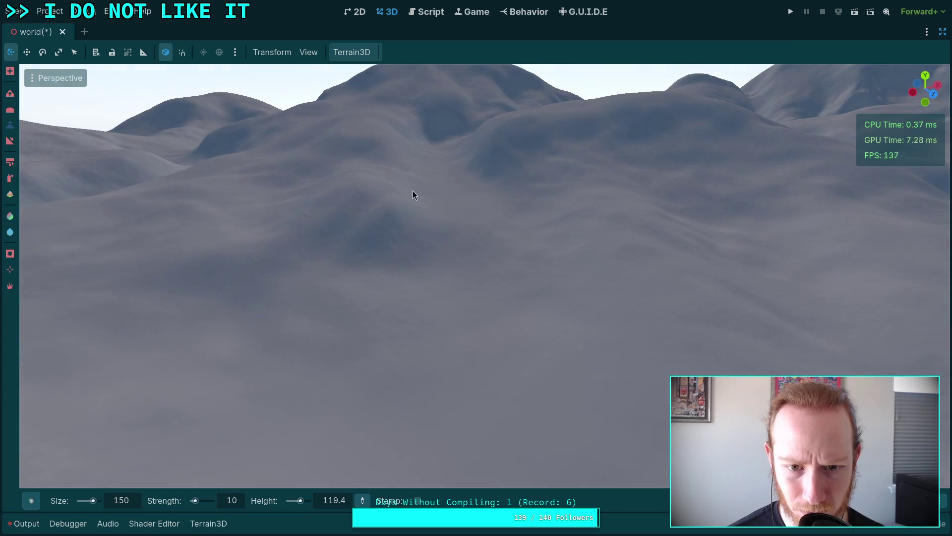
scroll(349, 234, "down", 6)
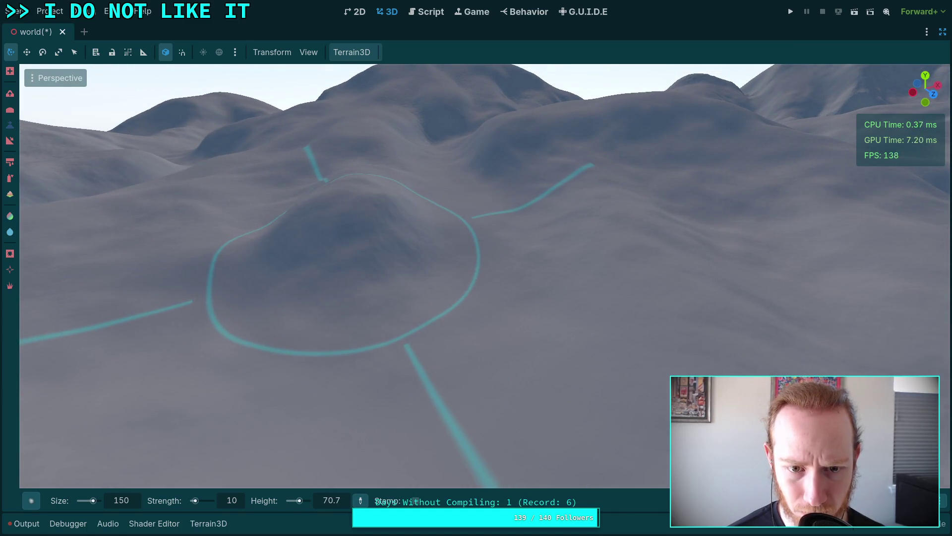
mouse_move(356, 227)
left_mouse_down()
mouse_move(536, 222)
mouse_move(525, 215)
mouse_move(516, 261)
mouse_move(527, 323)
mouse_move(538, 255)
mouse_move(509, 233)
mouse_move(483, 238)
mouse_move(559, 248)
mouse_move(606, 240)
mouse_move(508, 252)
mouse_move(372, 318)
mouse_move(307, 391)
mouse_move(304, 410)
mouse_move(383, 257)
mouse_move(347, 293)
mouse_move(361, 234)
mouse_move(351, 217)
mouse_move(330, 221)
mouse_move(387, 186)
mouse_move(395, 213)
mouse_move(347, 246)
mouse_move(405, 319)
mouse_move(466, 265)
mouse_move(375, 195)
mouse_move(249, 248)
mouse_move(354, 258)
mouse_move(355, 224)
mouse_move(380, 202)
mouse_move(442, 210)
mouse_move(424, 232)
mouse_move(489, 159)
mouse_move(502, 376)
left_mouse_up()
left_click_drag(547, 279, 548, 279)
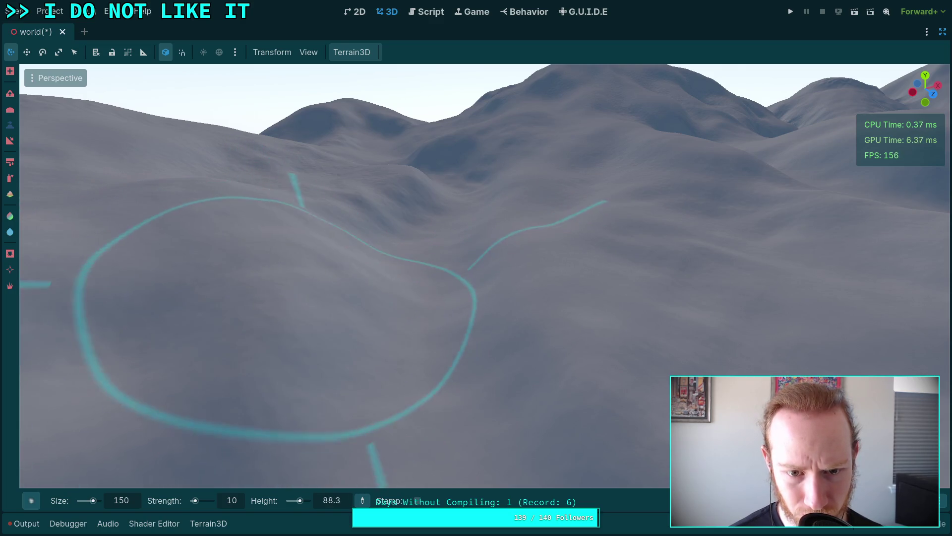
key("w")
mouse_move(300, 233)
left_mouse_down()
mouse_move(340, 204)
mouse_move(260, 215)
mouse_move(282, 206)
mouse_move(353, 290)
left_mouse_up()
mouse_move(261, 264)
left_mouse_down()
mouse_move(355, 266)
mouse_move(394, 281)
mouse_move(456, 329)
mouse_move(462, 296)
mouse_move(440, 304)
mouse_move(414, 276)
mouse_move(433, 222)
mouse_move(459, 189)
mouse_move(414, 204)
mouse_move(361, 261)
mouse_move(442, 225)
mouse_move(457, 281)
mouse_move(520, 199)
left_mouse_up()
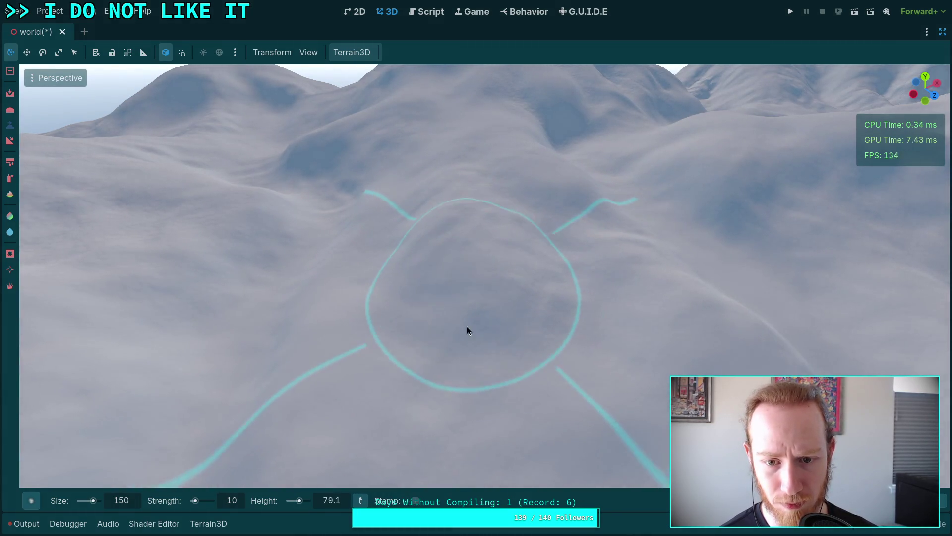
left_click_drag(483, 268, 483, 268)
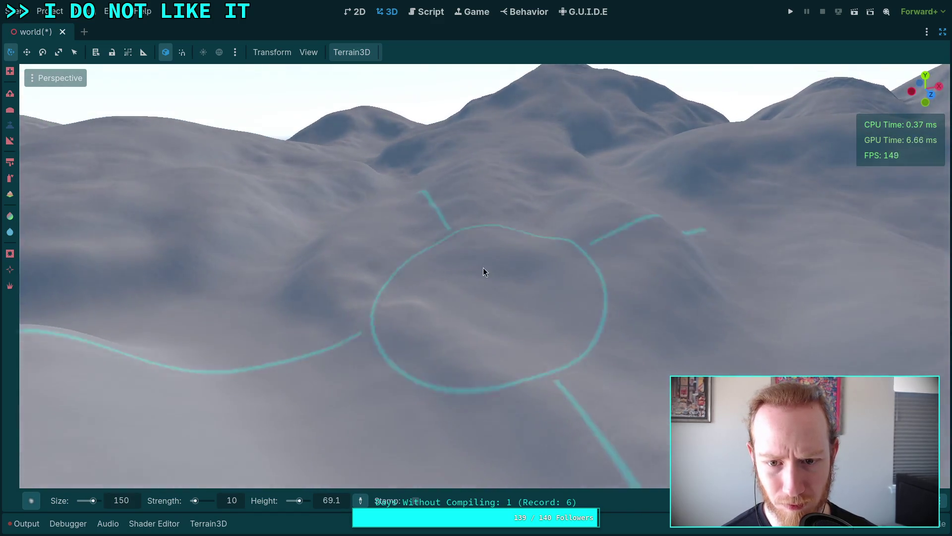
left_click_drag(510, 301, 475, 224)
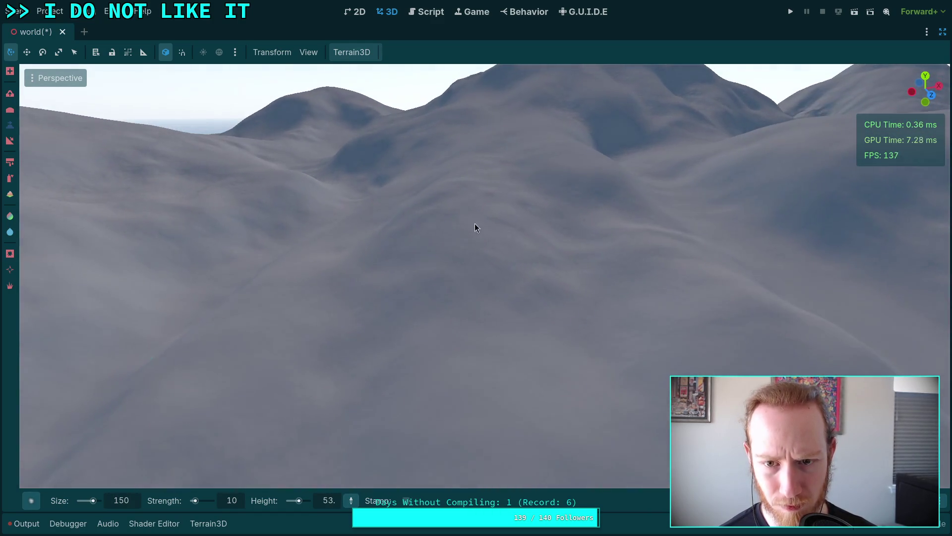
- Sculpt rolling hills along the cyan curves, moving between the marked loops
scroll(545, 213, "down", 1)
mouse_move(458, 202)
left_mouse_down()
mouse_move(387, 259)
mouse_move(399, 206)
mouse_move(386, 214)
mouse_move(435, 270)
mouse_move(467, 276)
left_mouse_up()
scroll(419, 248, "up", 5)
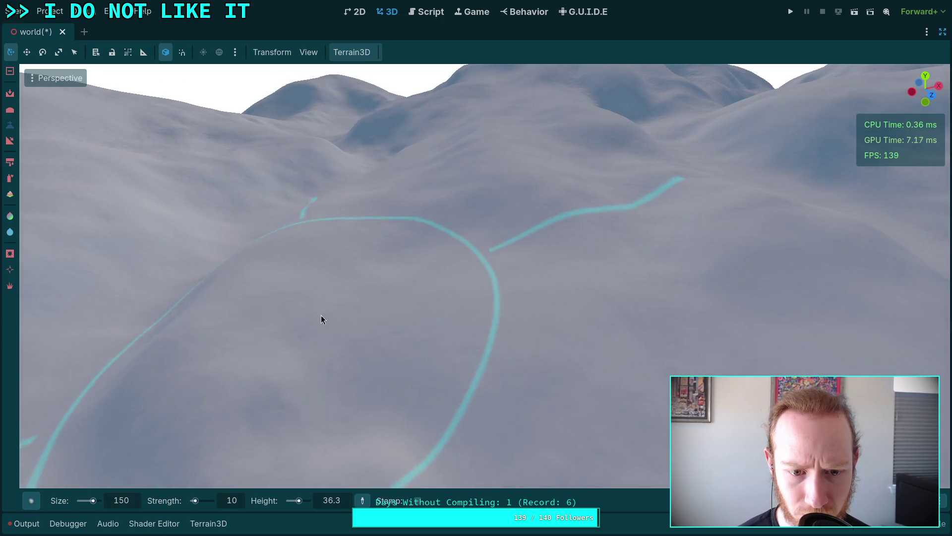
mouse_move(610, 260)
left_mouse_down()
mouse_move(570, 203)
mouse_move(639, 186)
mouse_move(744, 238)
mouse_move(696, 242)
left_mouse_up()
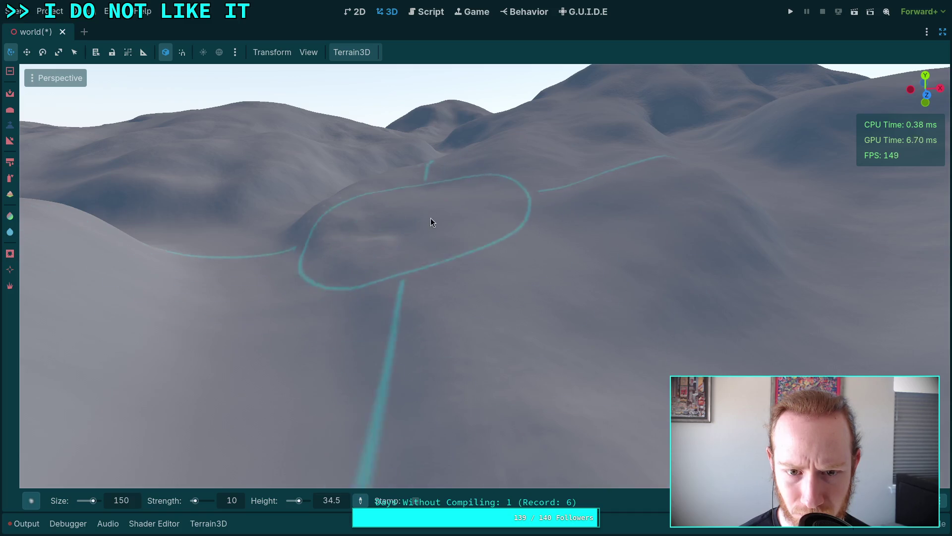
left_click_drag(401, 232, 397, 242)
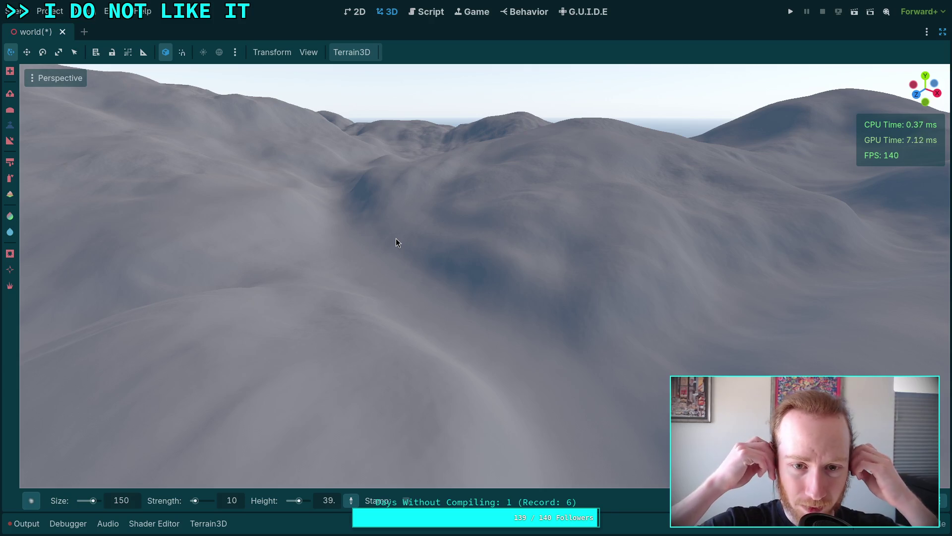
mouse_move(395, 238)
left_mouse_down()
mouse_move(445, 220)
mouse_move(499, 228)
left_mouse_up()
mouse_move(457, 279)
left_mouse_down()
mouse_move(478, 271)
mouse_move(442, 202)
mouse_move(420, 225)
mouse_move(445, 306)
mouse_move(438, 389)
mouse_move(528, 391)
mouse_move(657, 329)
mouse_move(655, 339)
mouse_move(645, 243)
mouse_move(486, 228)
mouse_move(510, 183)
mouse_move(491, 248)
mouse_move(488, 163)
mouse_move(437, 204)
mouse_move(378, 210)
mouse_move(470, 208)
left_mouse_up()
left_click_drag(529, 212, 496, 208)
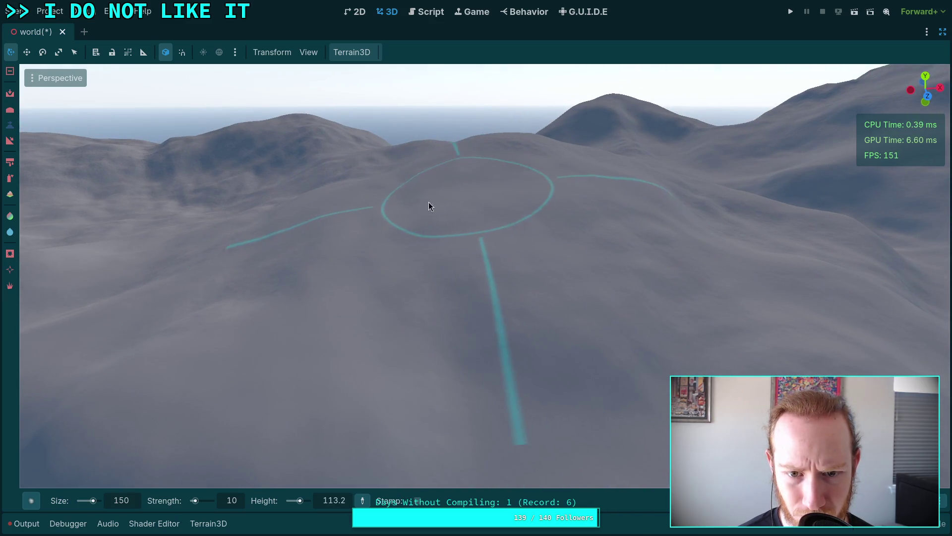
left_click_drag(513, 266, 533, 275)
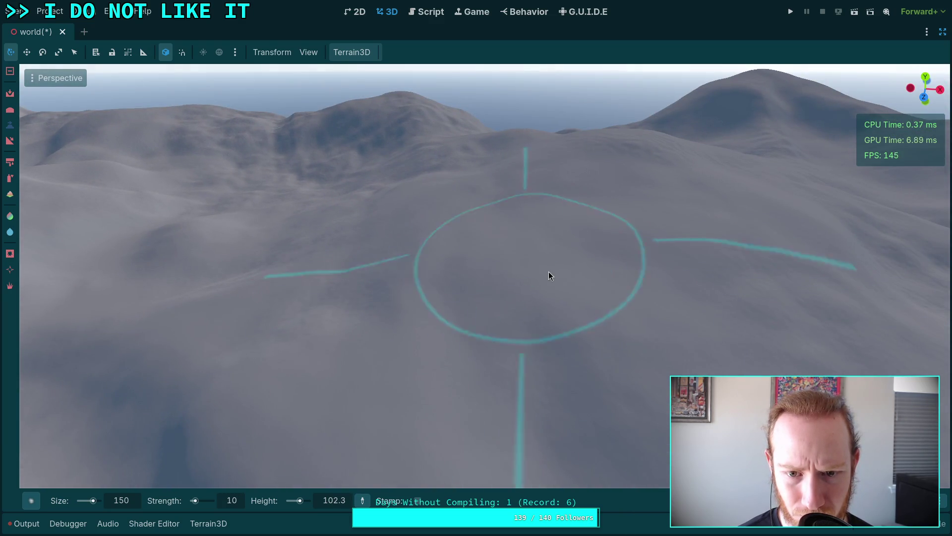
mouse_move(465, 258)
left_mouse_down()
mouse_move(457, 259)
mouse_move(503, 266)
mouse_move(492, 277)
left_mouse_up()
- Shape the ringed hill and nearby ridges, then reselect the Height tool at 68.4
left_click_drag(629, 177, 597, 183)
mouse_move(571, 227)
left_mouse_down()
mouse_move(496, 247)
mouse_move(476, 145)
left_mouse_up()
scroll(456, 165, "up", 5)
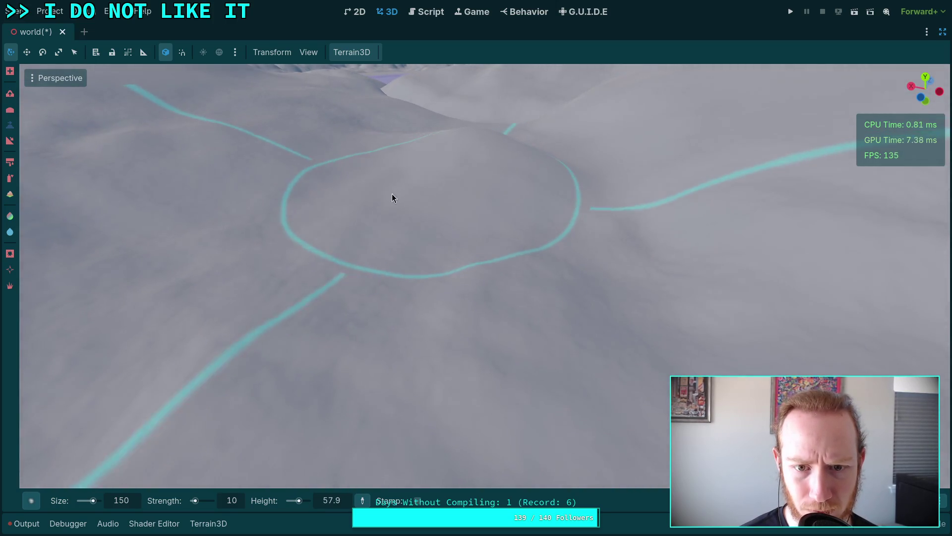
mouse_move(573, 228)
left_mouse_down()
mouse_move(573, 251)
mouse_move(336, 253)
mouse_move(365, 257)
left_mouse_up()
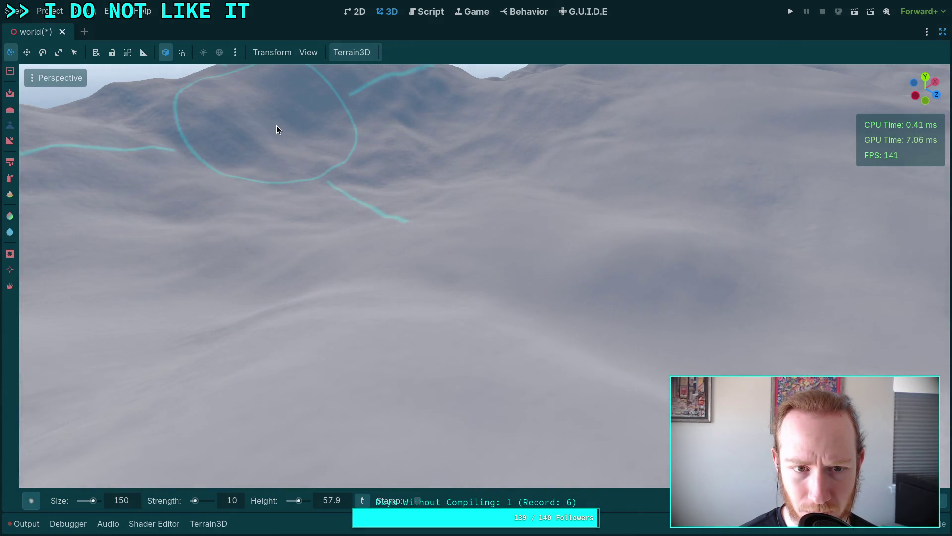
mouse_move(276, 117)
left_mouse_down()
mouse_move(448, 302)
mouse_move(416, 281)
mouse_move(455, 284)
mouse_move(442, 316)
mouse_move(503, 296)
mouse_move(442, 299)
mouse_move(466, 358)
left_mouse_up()
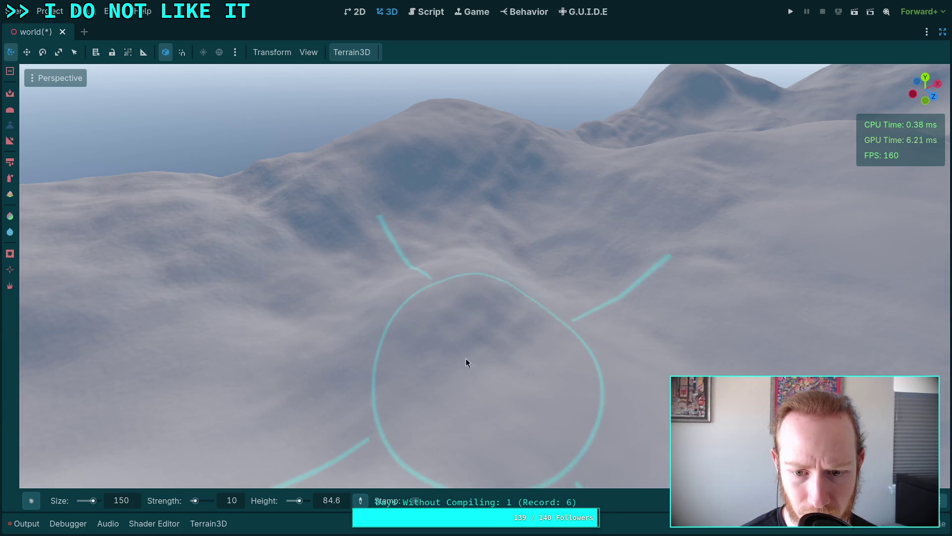
left_click_drag(544, 304, 563, 319)
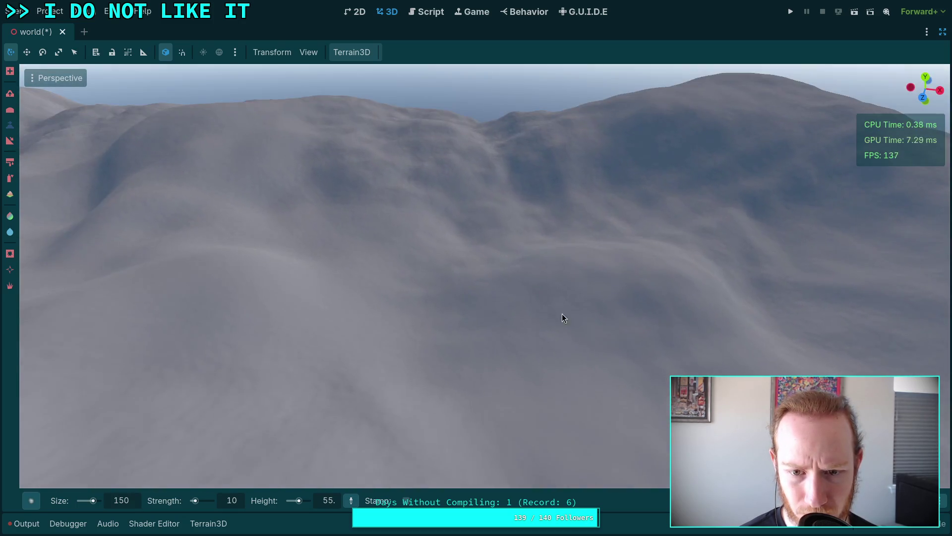
left_click_drag(697, 291, 586, 272)
left_click_drag(556, 312, 555, 312)
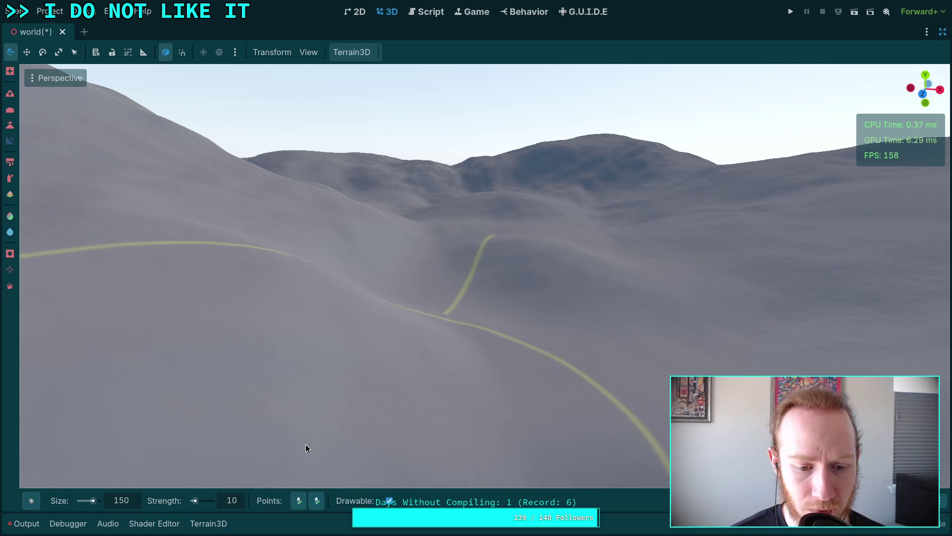
left_click(10, 125)
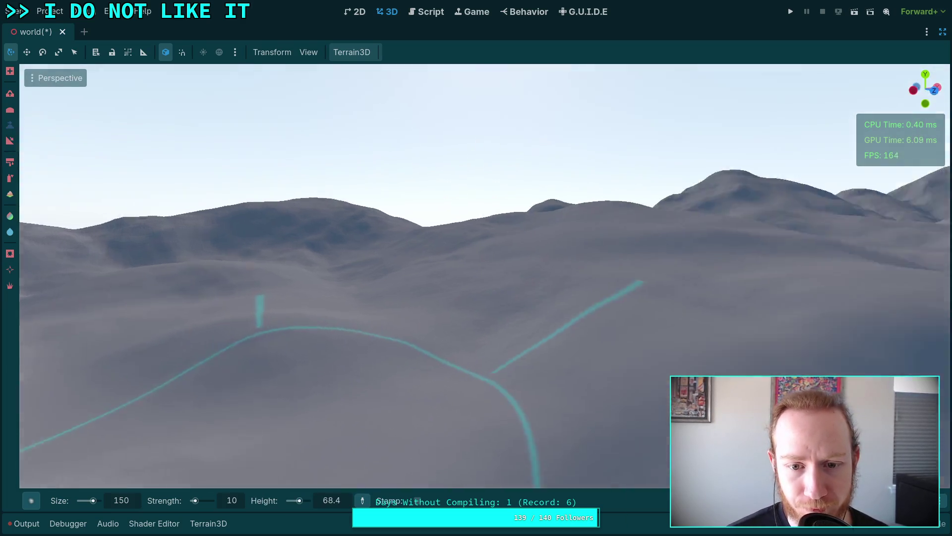
key("w")
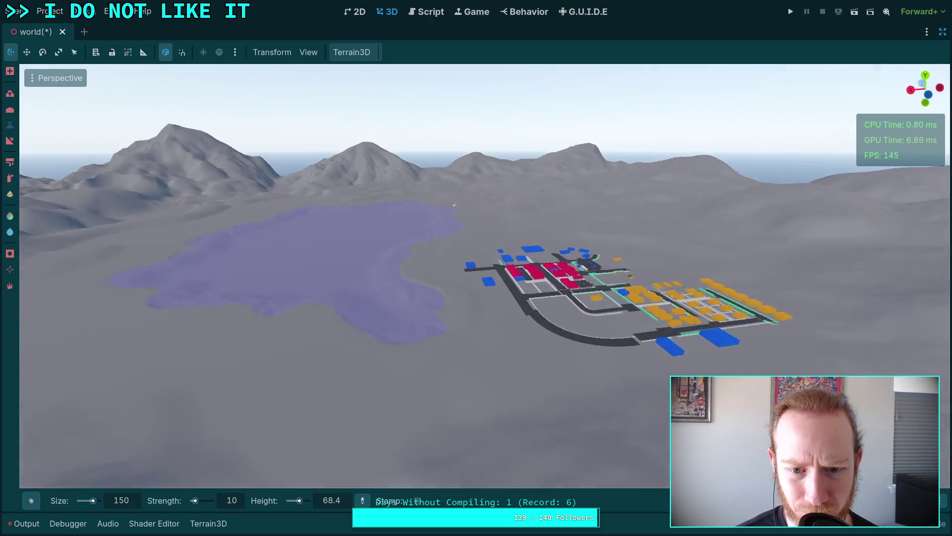
key("a")
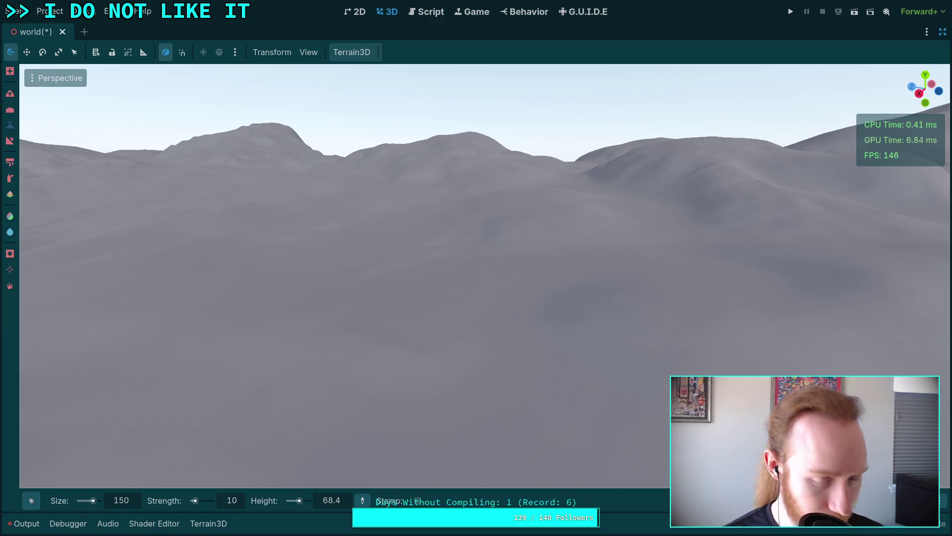
key("s")
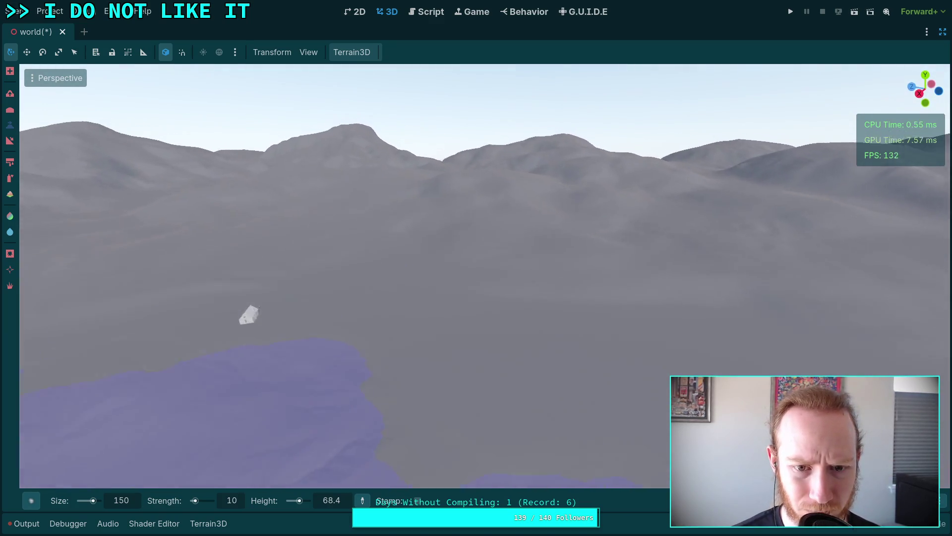
key("w")
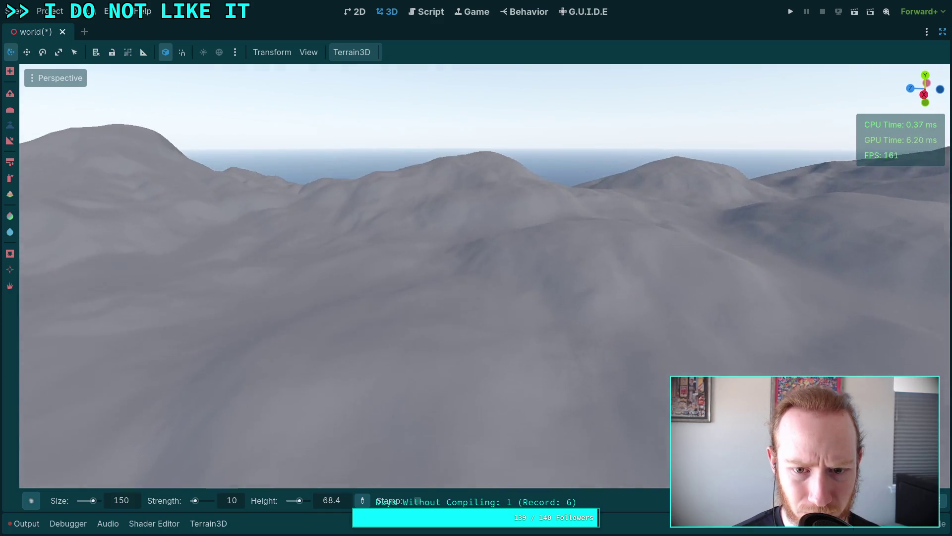
key("w")
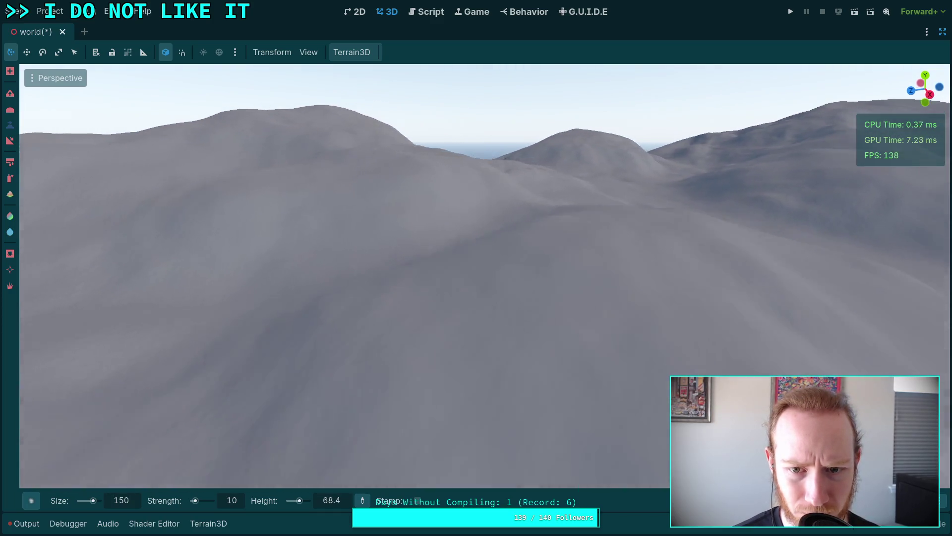
key("w")
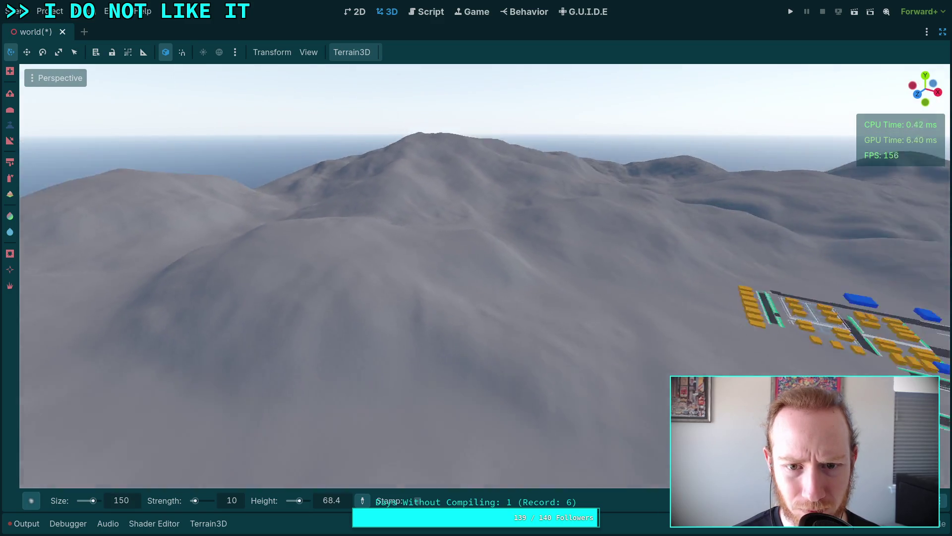
key("w")
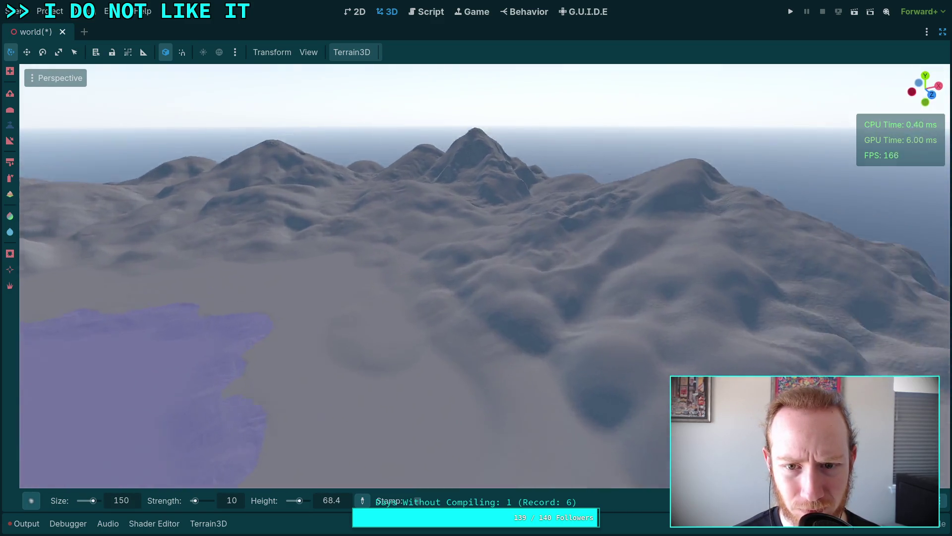
key("w")
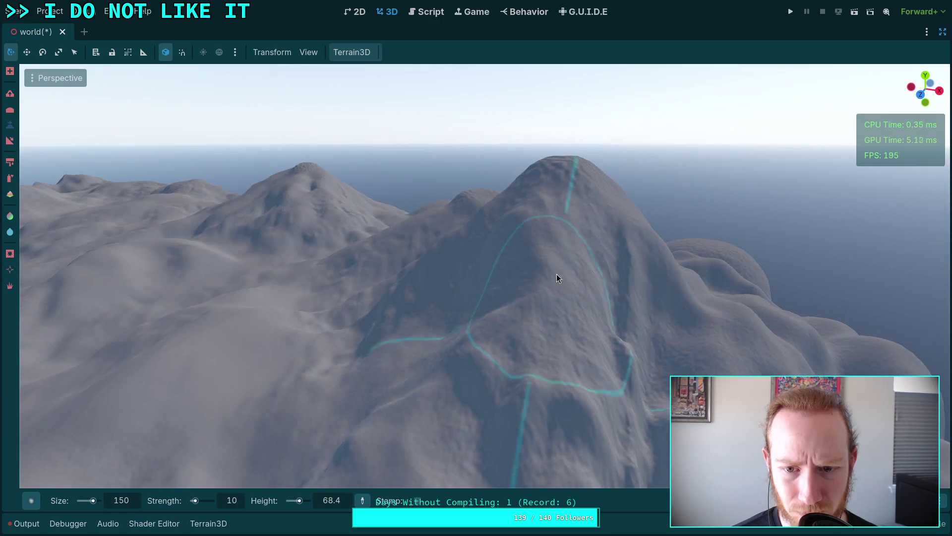
- Fly over the ridge by the sea to the flat-topped hill inside the marked ring
key("w")
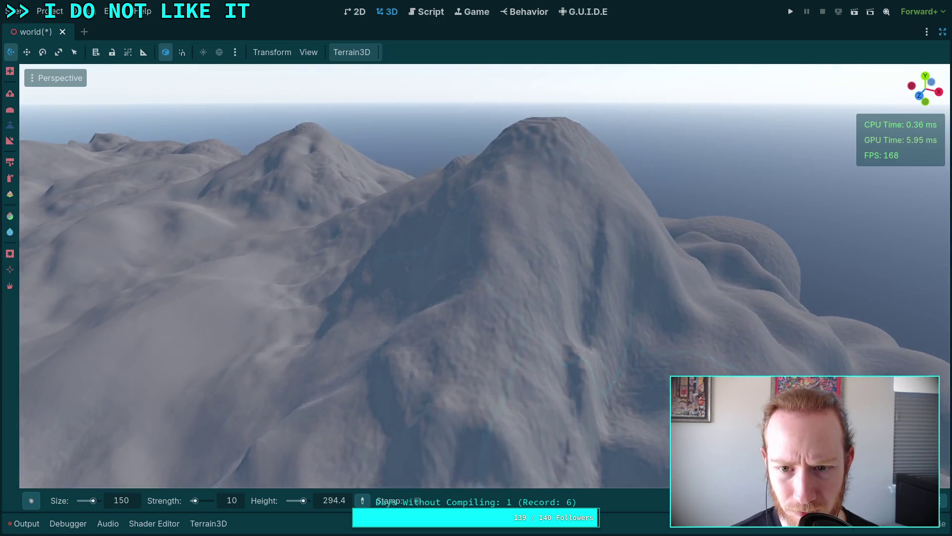
key("w")
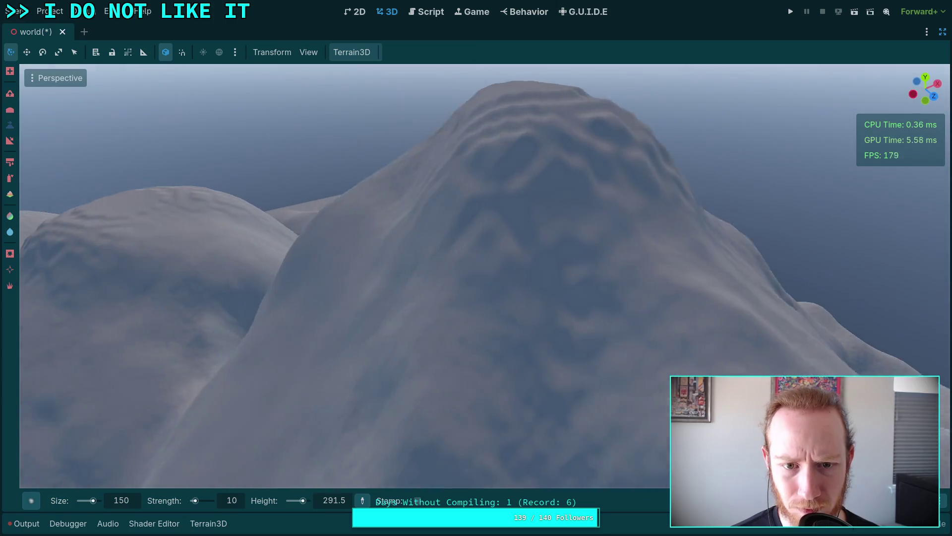
key("w")
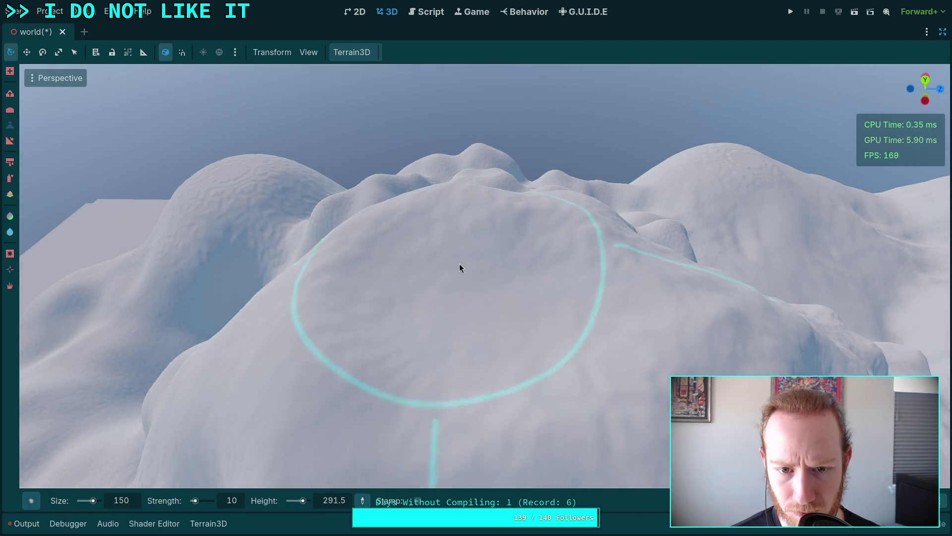
key("s")
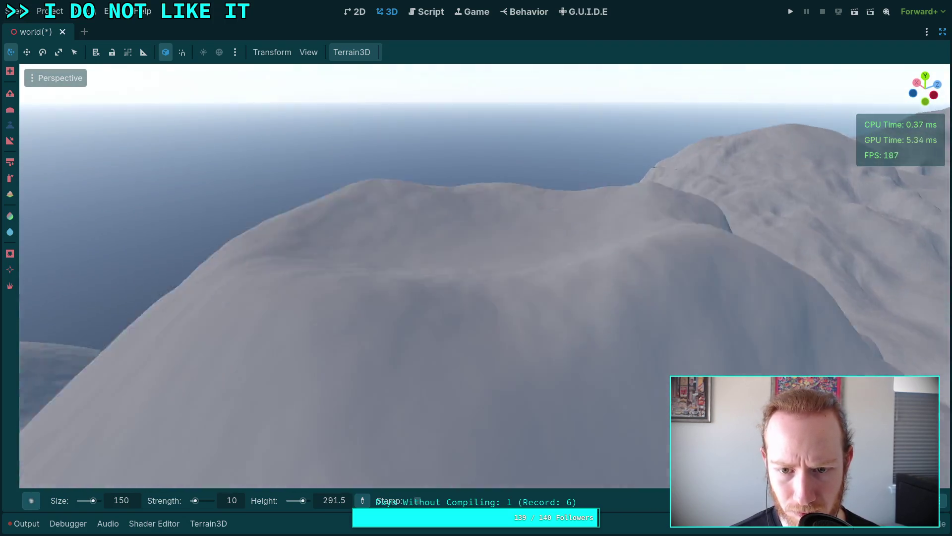
key("s")
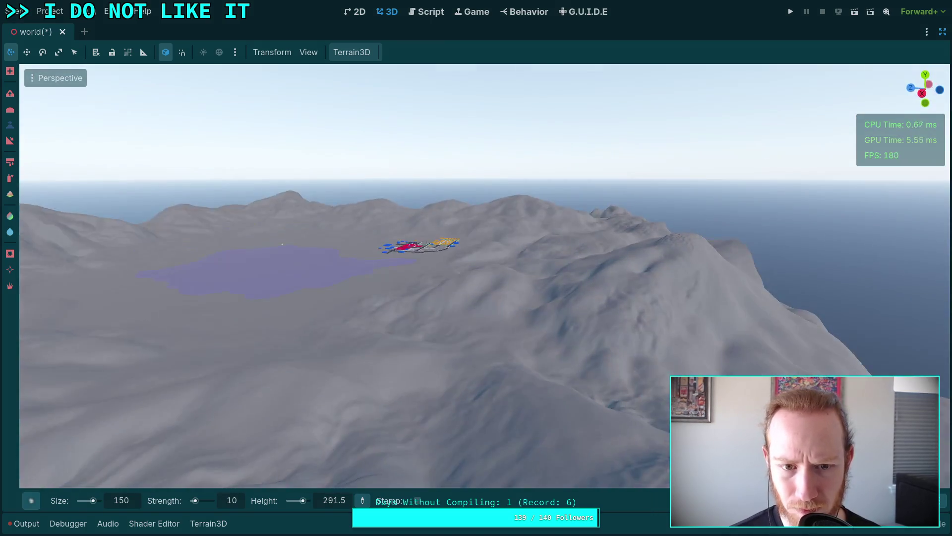
left_click_drag(477, 277, 477, 278)
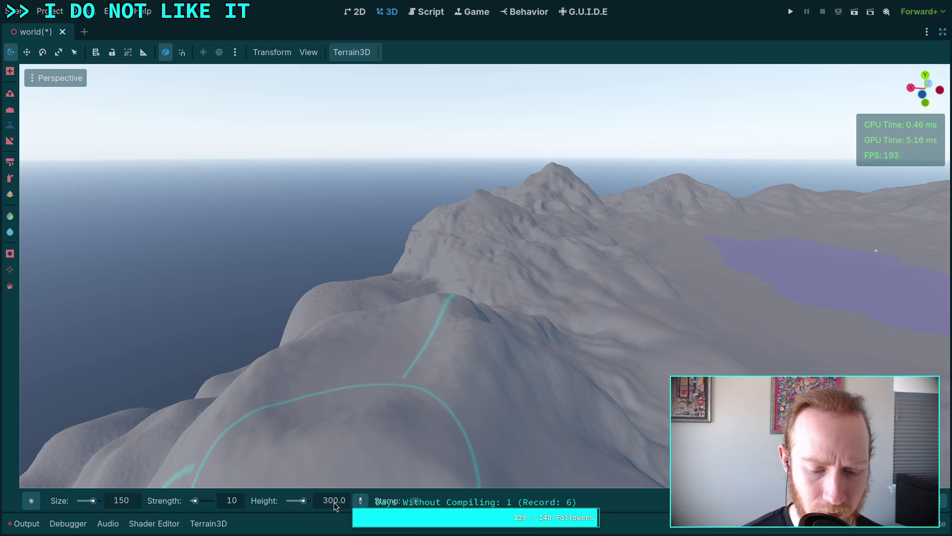
key("w")
left_click_drag(443, 335, 442, 335)
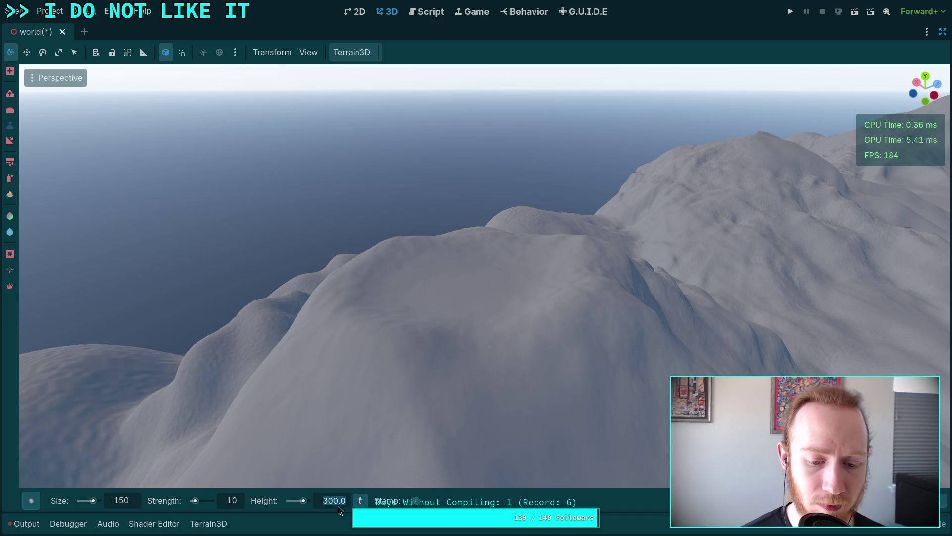
- Set the Height to 500 and raise the flat hilltop into a tall pointed peak
type("500")
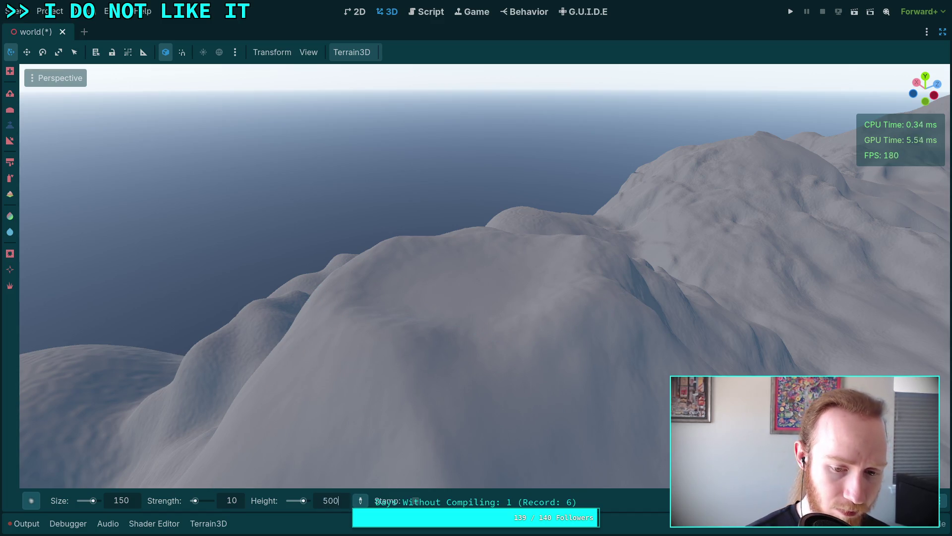
mouse_move(421, 282)
left_mouse_down()
mouse_move(476, 266)
mouse_move(516, 275)
mouse_move(450, 299)
left_mouse_up()
left_click_drag(391, 333, 390, 333)
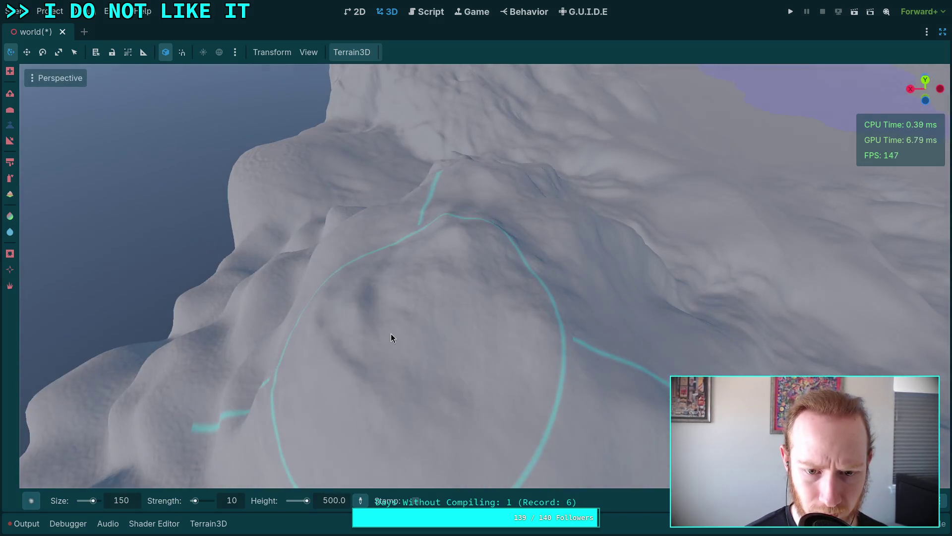
mouse_move(505, 239)
left_mouse_down()
mouse_move(426, 234)
mouse_move(442, 263)
mouse_move(501, 242)
left_mouse_up()
left_click_drag(471, 205, 444, 216)
left_click_drag(496, 177, 496, 177)
left_click_drag(393, 203, 393, 202)
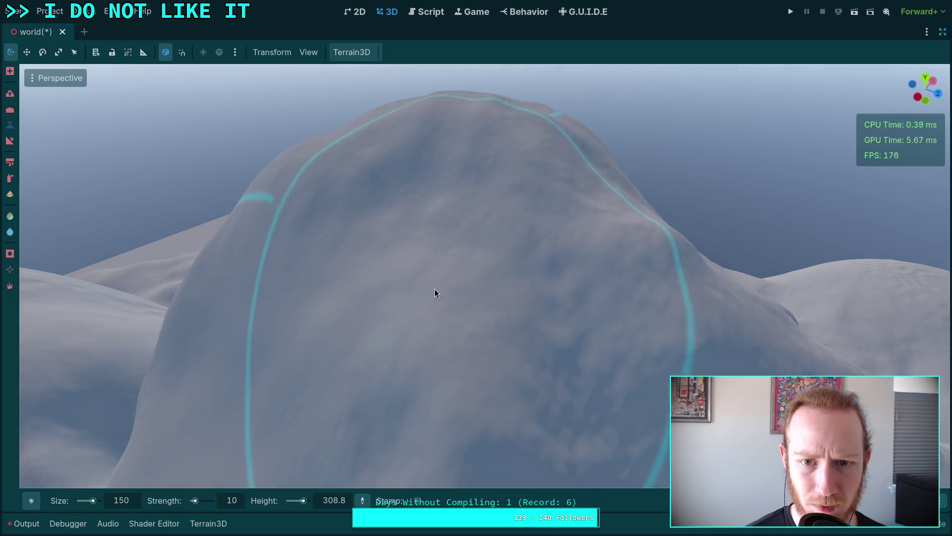
scroll(434, 289, "down", 3)
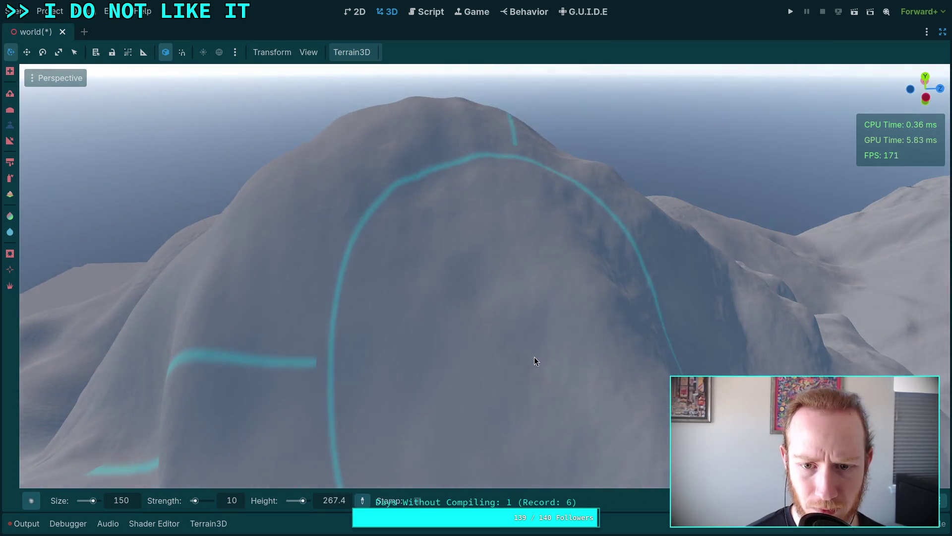
scroll(534, 356, "down", 2)
left_click_drag(512, 362, 297, 278)
mouse_move(450, 273)
left_mouse_down()
mouse_move(499, 299)
mouse_move(419, 326)
mouse_move(383, 278)
mouse_move(378, 289)
mouse_move(482, 328)
left_mouse_up()
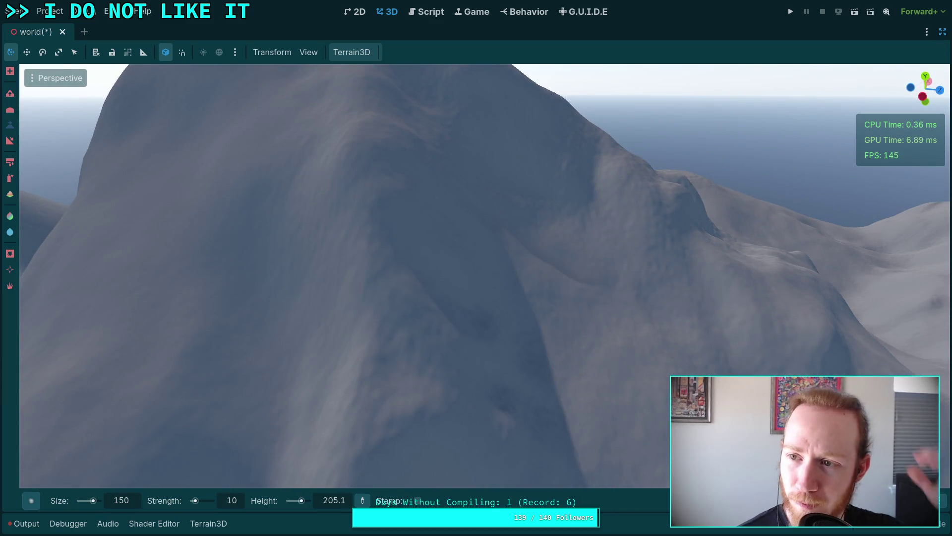
- Raise DynamicDay's Initial Time to 0.5733 (13:45:33), then reselect Terrain in distraction-free mode
left_click(942, 31)
left_click(774, 84)
left_click(794, 28)
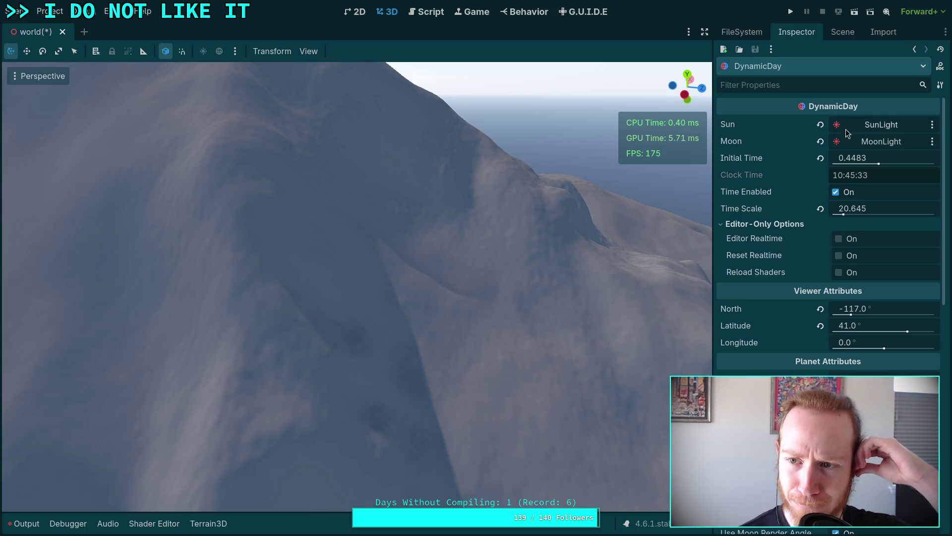
left_click_drag(858, 158, 891, 158)
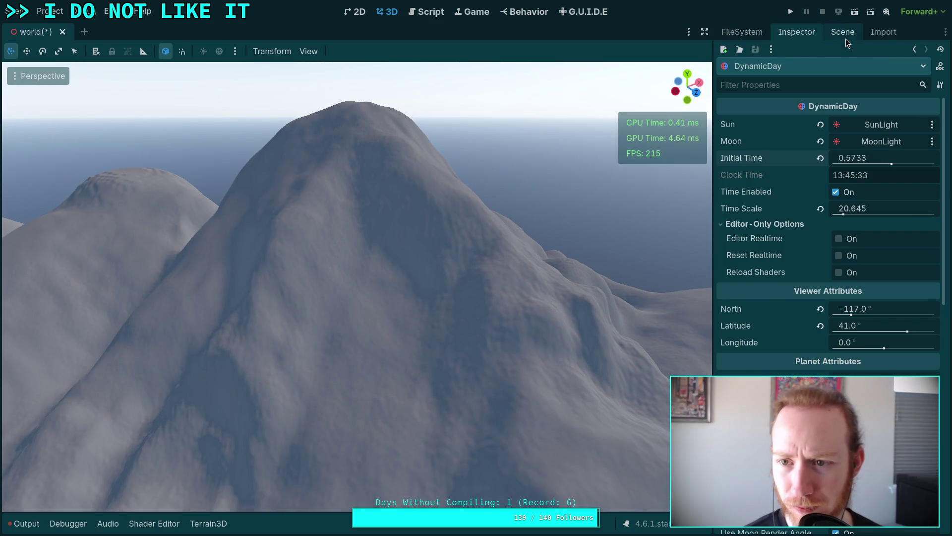
left_click(845, 32)
left_click(766, 121)
left_click(704, 33)
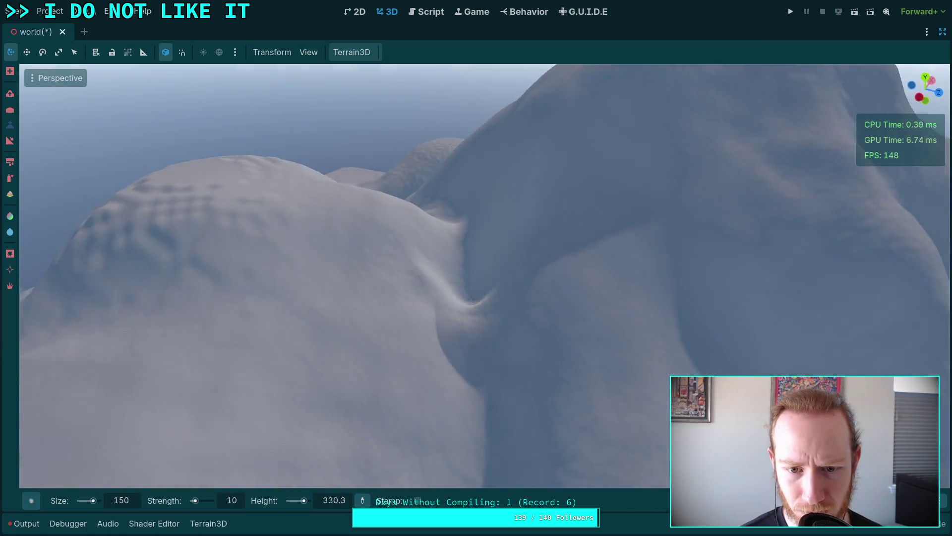
- Invert the brush with Ctrl and lower the rippled bumps on the mound
key("ctrl")
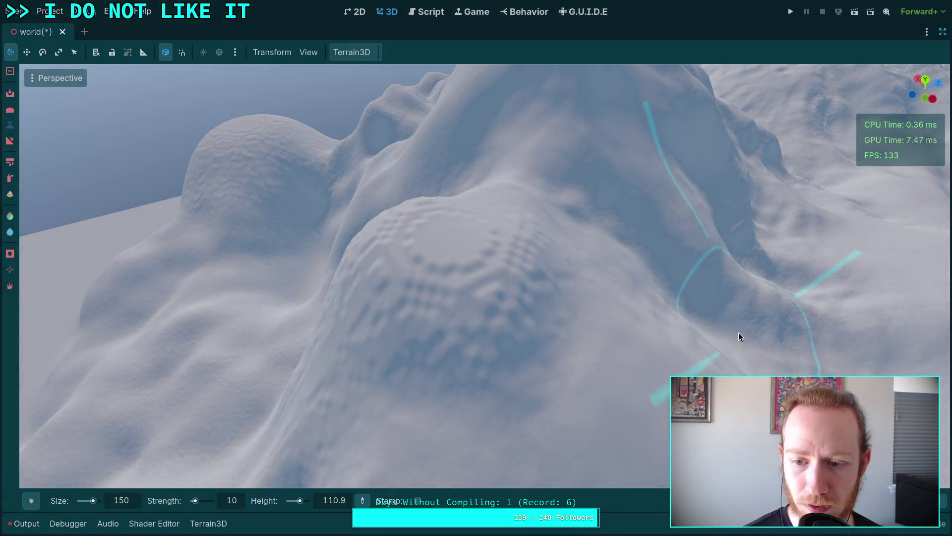
mouse_move(451, 300)
left_mouse_down()
mouse_move(397, 268)
mouse_move(425, 238)
mouse_move(530, 275)
mouse_move(430, 300)
left_mouse_up()
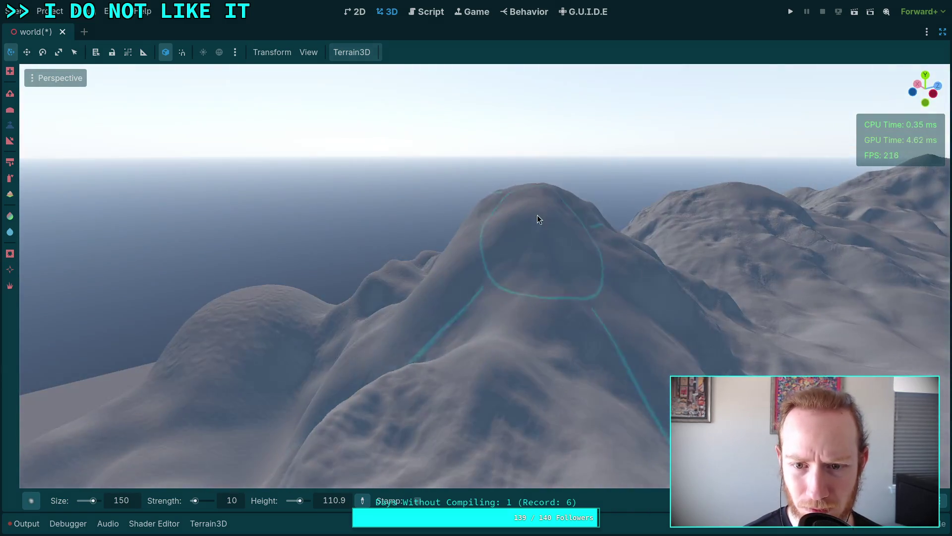
scroll(544, 189, "up", 3)
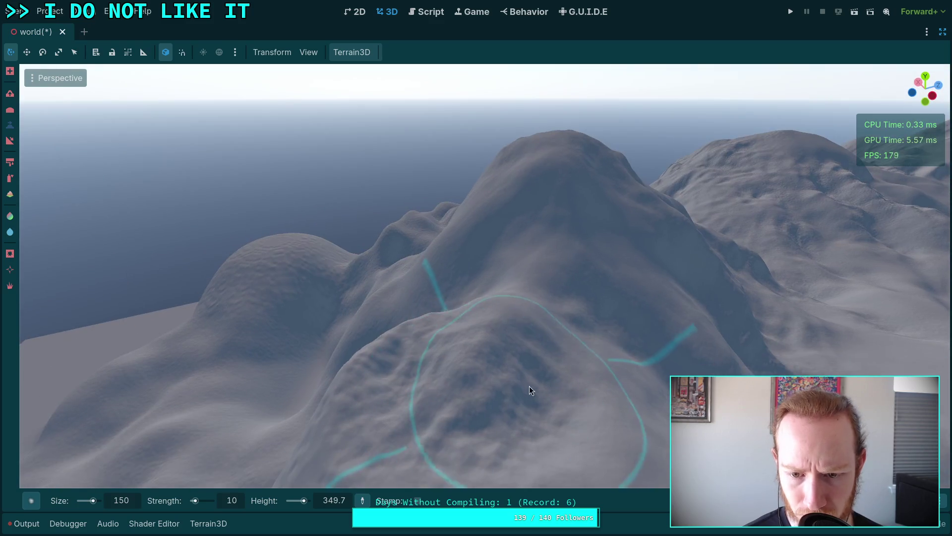
left_click_drag(401, 427, 403, 379)
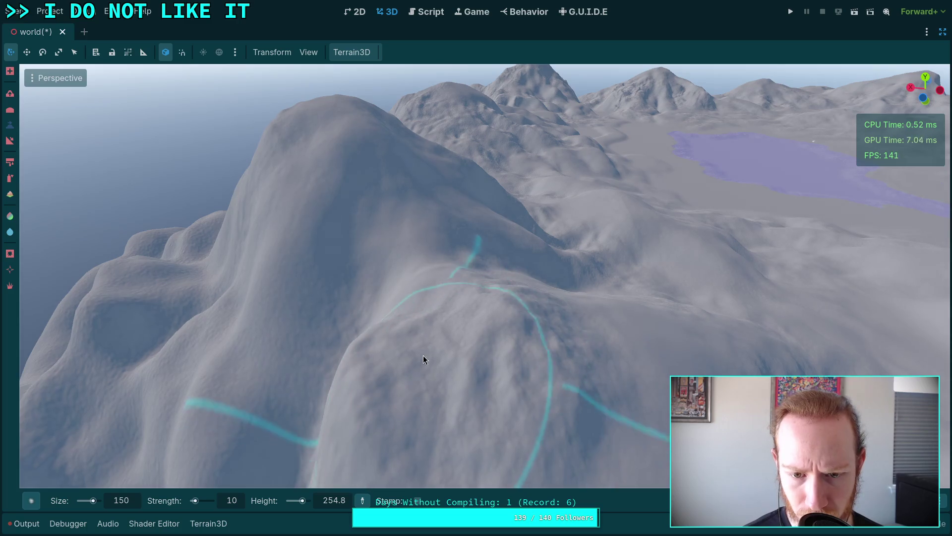
scroll(444, 346, "up", 4)
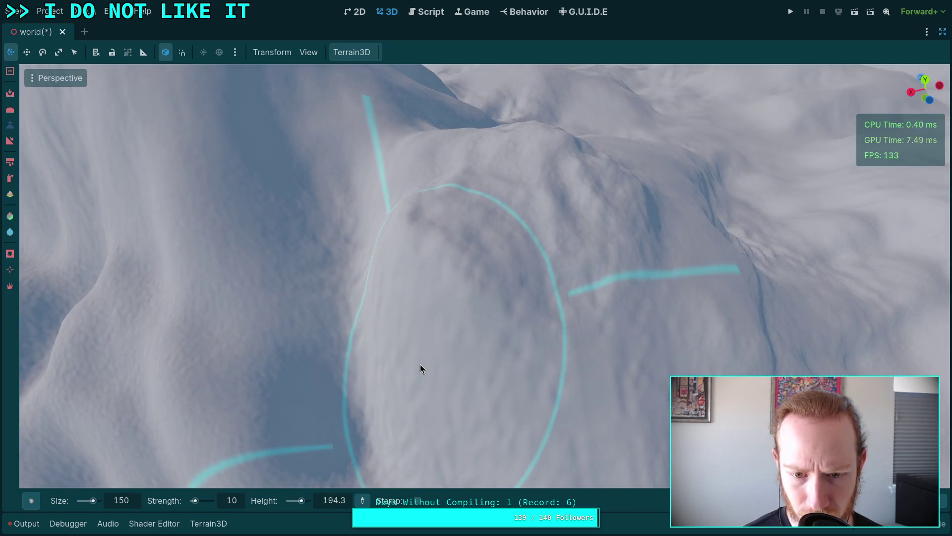
scroll(430, 358, "up", 3)
- Keep lowering the ringed hill from several angles into a rounded summit around 274
left_click_drag(603, 362, 578, 354)
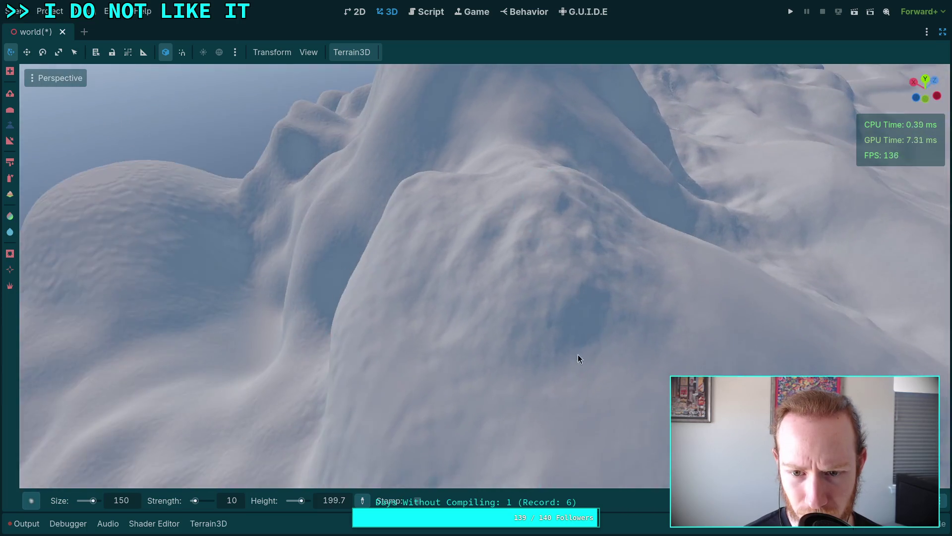
scroll(429, 293, "down", 5)
left_click_drag(430, 294, 353, 361)
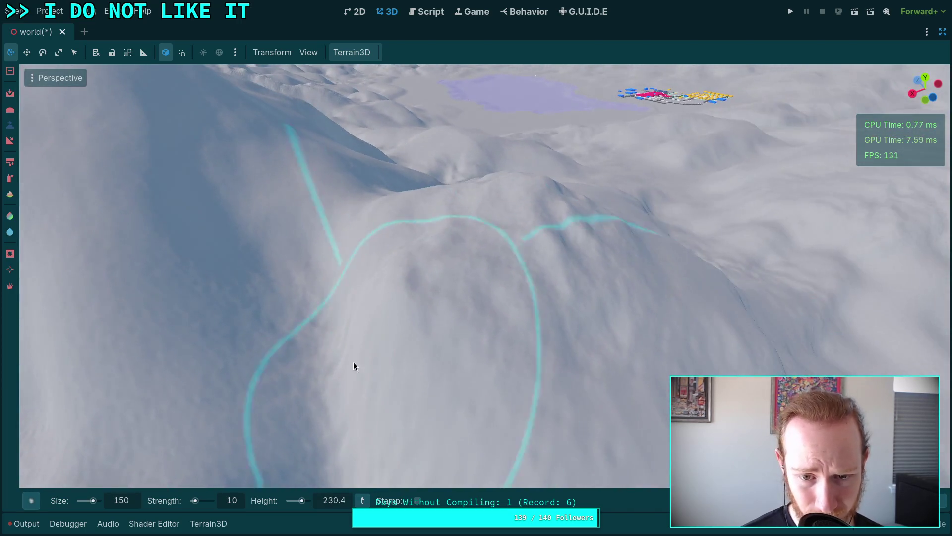
left_click_drag(430, 294, 406, 323)
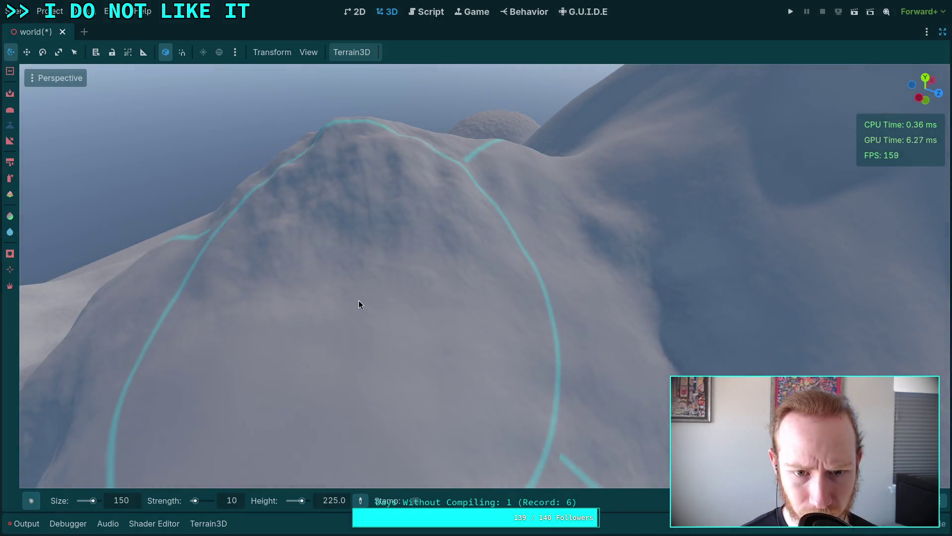
scroll(358, 300, "up", 2)
mouse_move(539, 216)
left_mouse_down()
mouse_move(578, 195)
mouse_move(524, 207)
mouse_move(540, 278)
left_mouse_up()
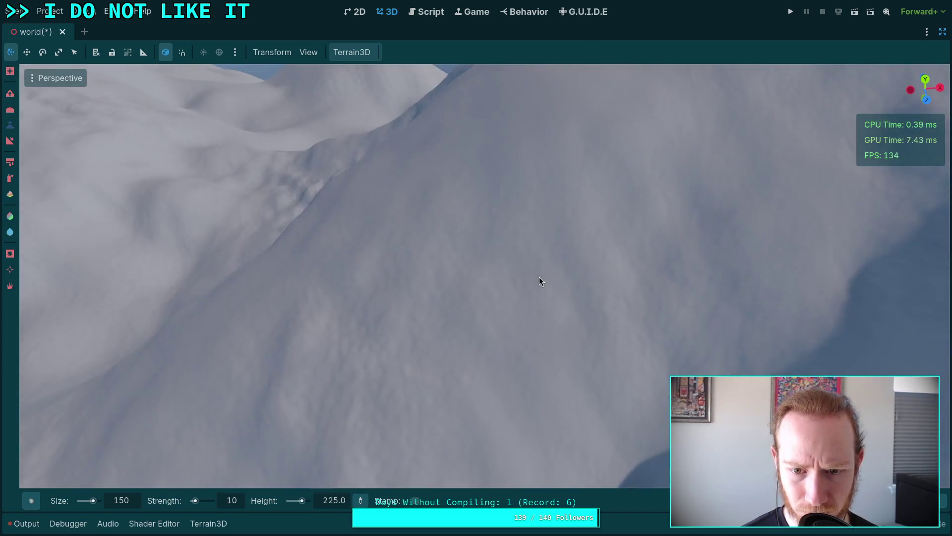
mouse_move(618, 218)
left_mouse_down()
mouse_move(640, 389)
mouse_move(693, 357)
mouse_move(525, 352)
left_mouse_up()
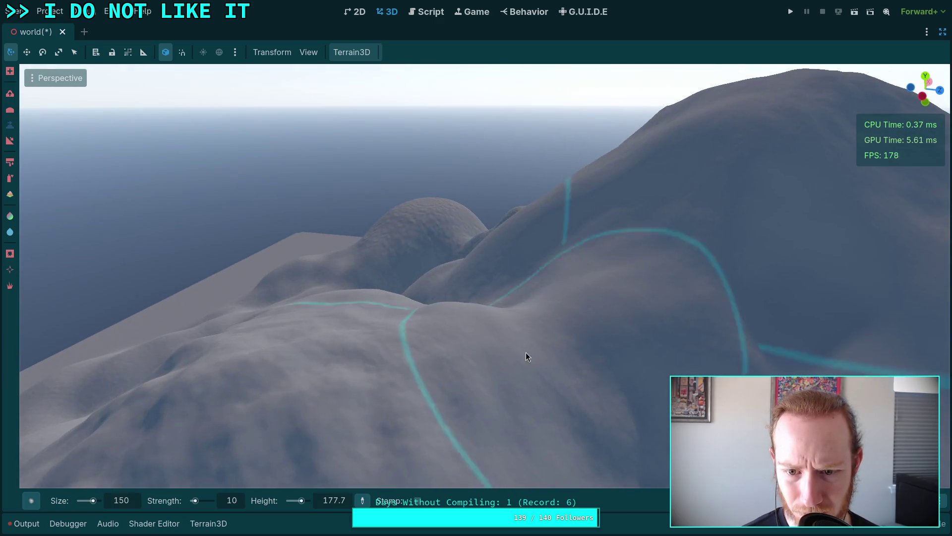
key("ctrl")
mouse_move(395, 361)
left_mouse_down()
mouse_move(322, 277)
mouse_move(413, 373)
left_mouse_up()
- Carve ridges and gullies into the mountain peak, checking it from several sides
left_click_drag(485, 432, 270, 381)
left_click_drag(260, 322, 306, 454)
mouse_move(380, 332)
left_mouse_down()
mouse_move(353, 321)
mouse_move(407, 327)
mouse_move(325, 344)
left_mouse_up()
mouse_move(346, 278)
left_mouse_down()
mouse_move(362, 268)
mouse_move(459, 293)
mouse_move(374, 322)
mouse_move(519, 302)
mouse_move(419, 288)
mouse_move(451, 252)
left_mouse_up()
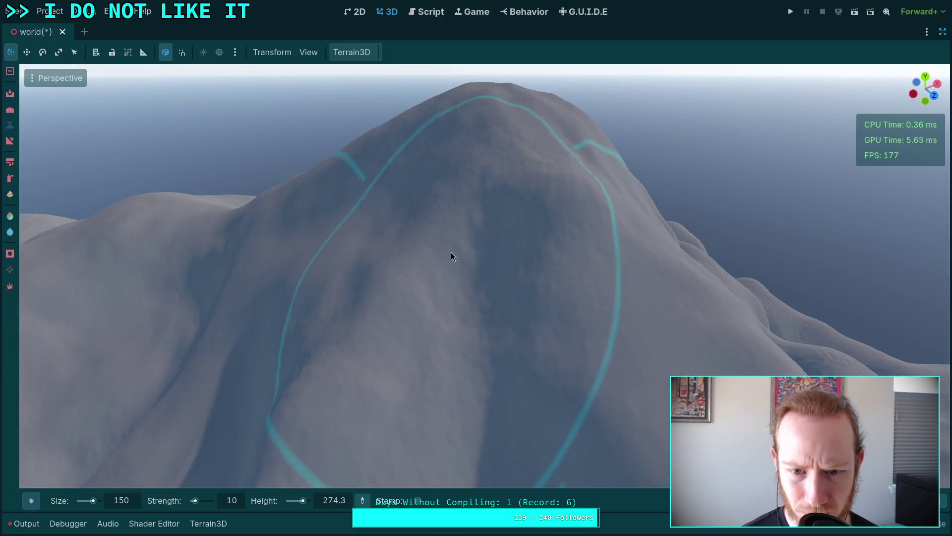
left_click_drag(515, 246, 449, 245)
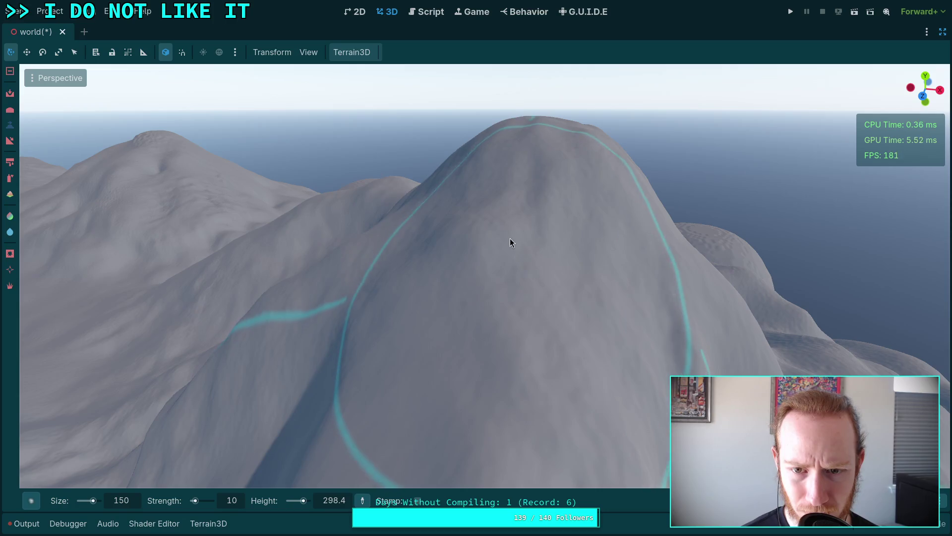
left_click_drag(536, 210, 514, 233)
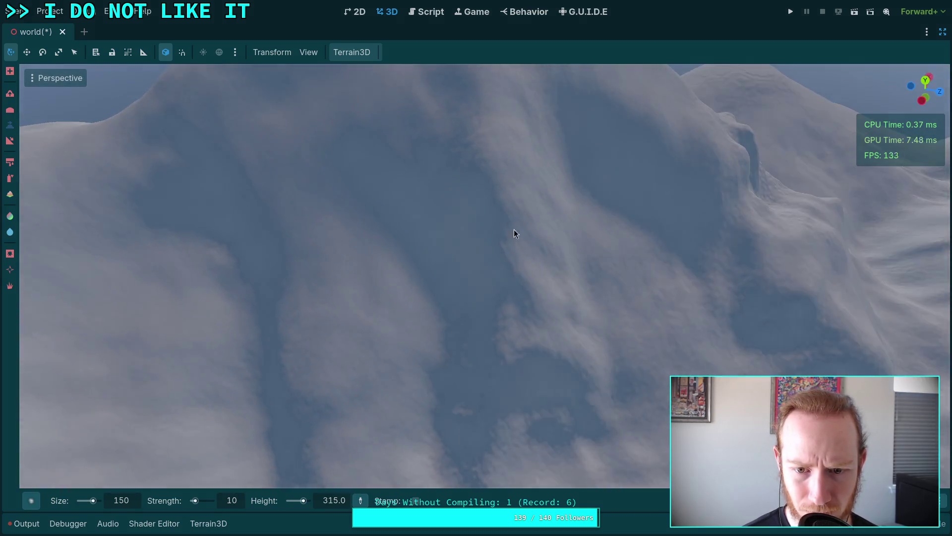
left_click_drag(434, 301, 412, 200)
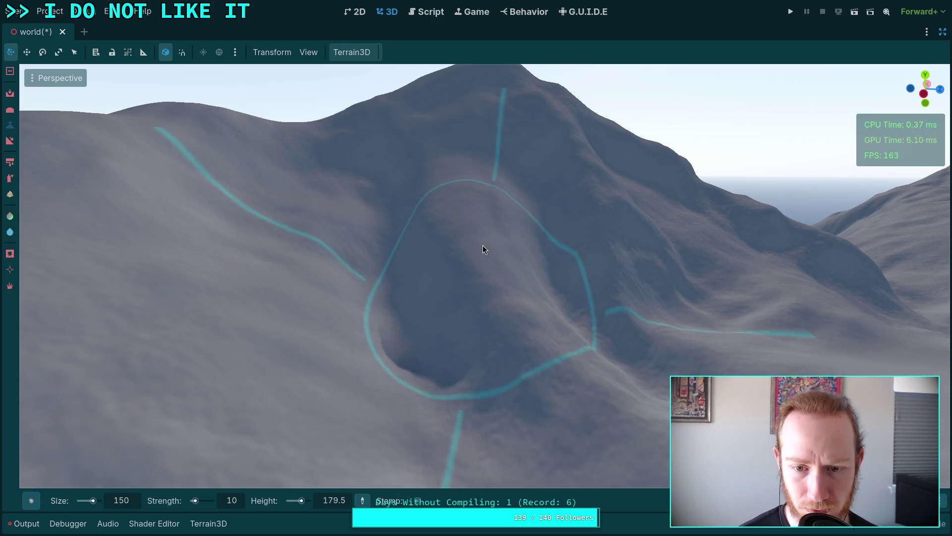
left_click_drag(497, 282, 516, 307)
mouse_move(579, 254)
left_mouse_down()
mouse_move(638, 181)
mouse_move(578, 210)
mouse_move(597, 200)
left_mouse_up()
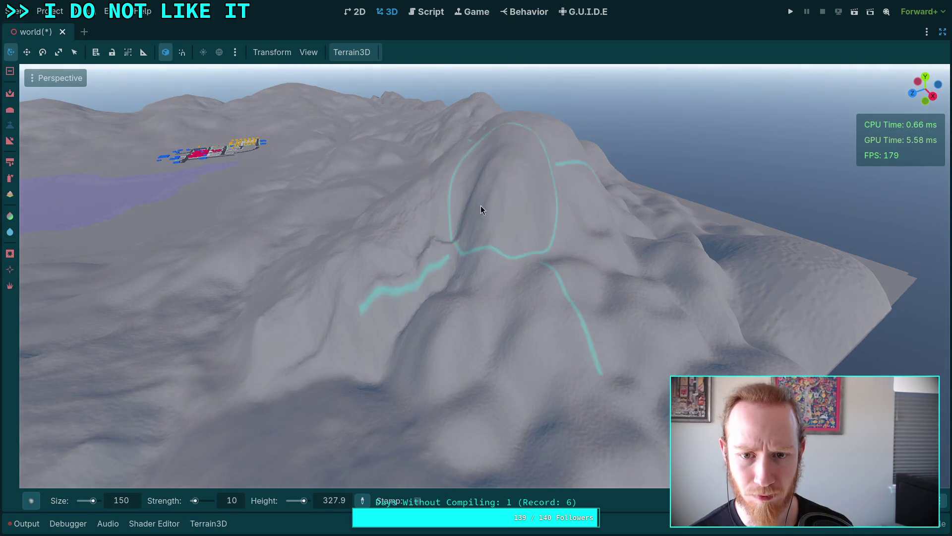
scroll(407, 328, "up", 3)
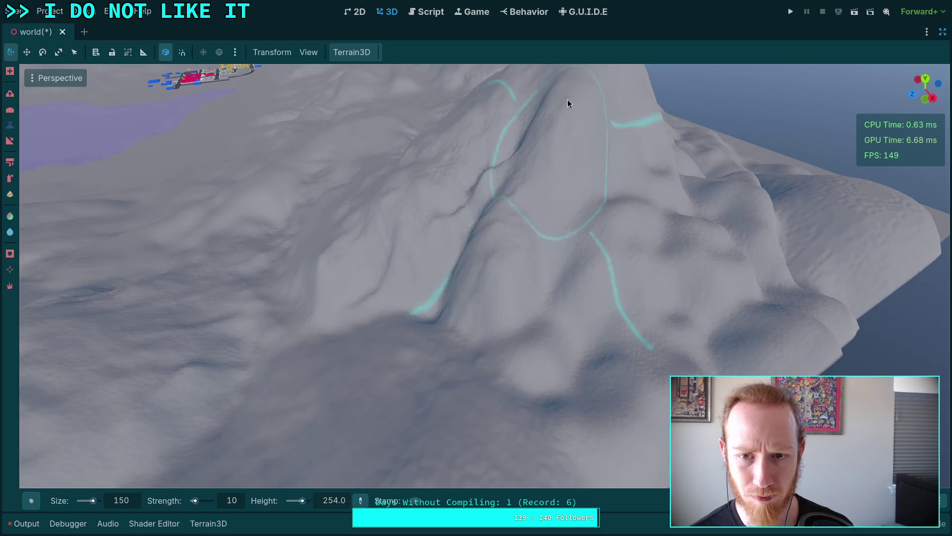
left_click_drag(534, 351, 223, 347)
left_click_drag(377, 308, 497, 293)
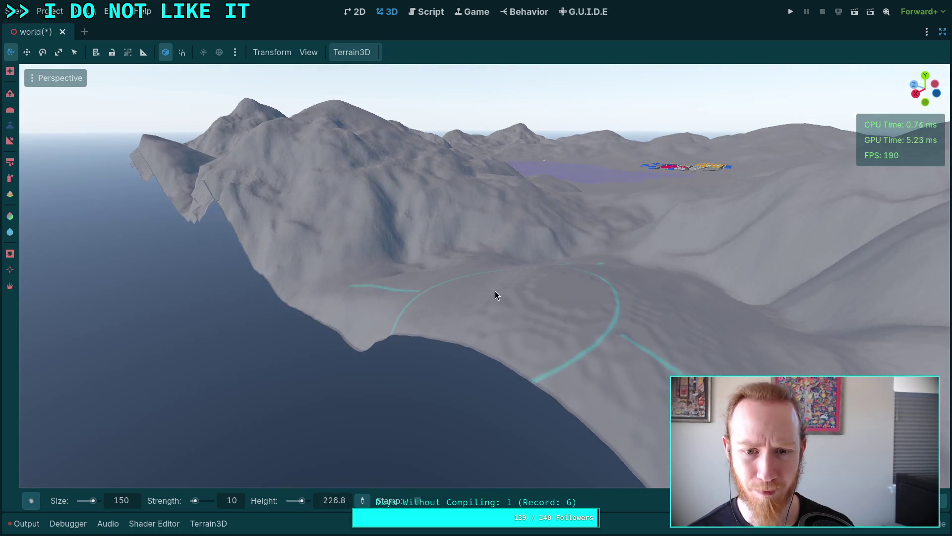
scroll(526, 323, "up", 5)
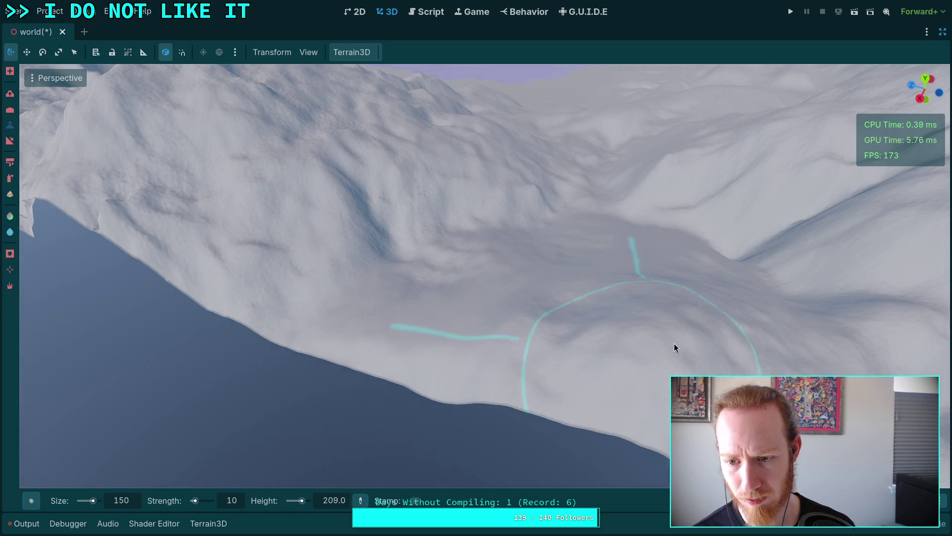
mouse_move(665, 380)
left_mouse_down()
mouse_move(630, 278)
mouse_move(605, 278)
mouse_move(614, 288)
mouse_move(591, 298)
mouse_move(600, 295)
mouse_move(595, 310)
mouse_move(570, 305)
left_mouse_up()
key("w")
key("w")
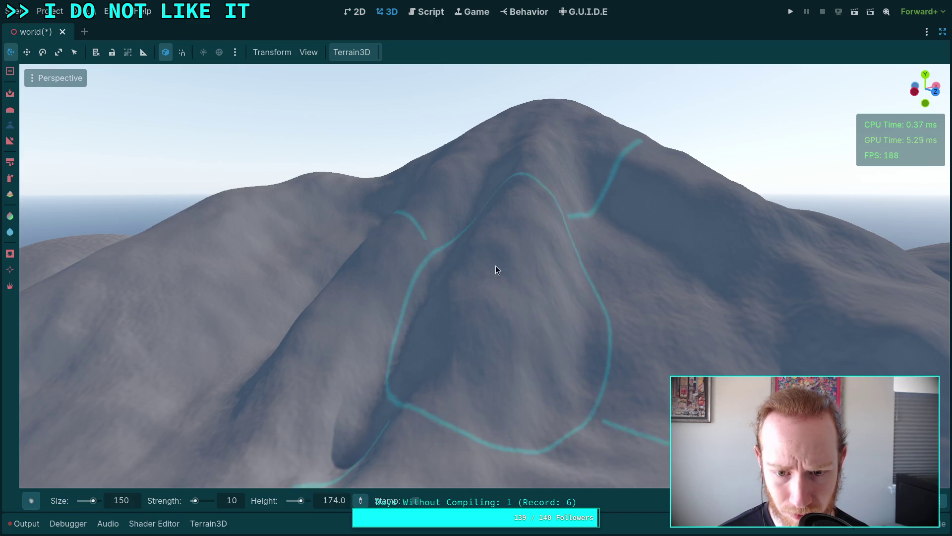
key("w")
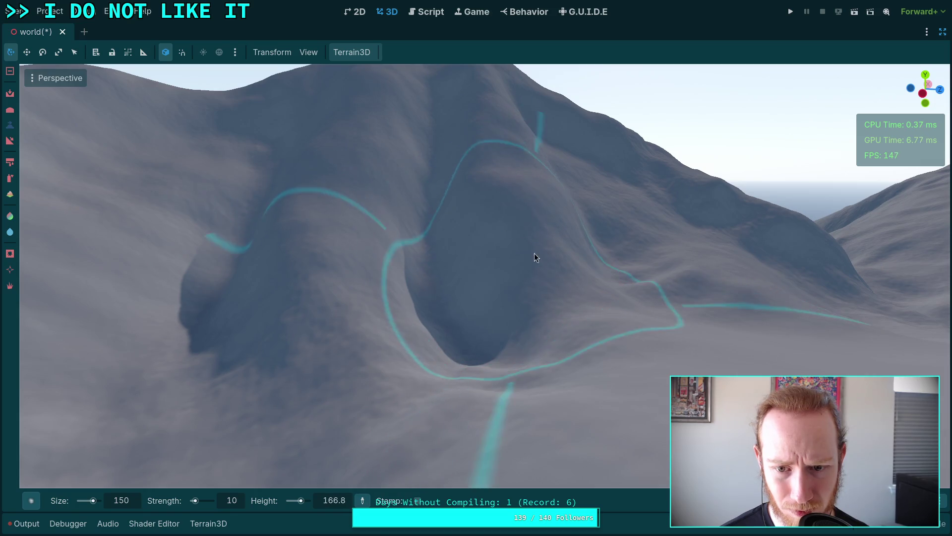
- Fly in to the hollow below the peak and sculpt the slope around it
key("s")
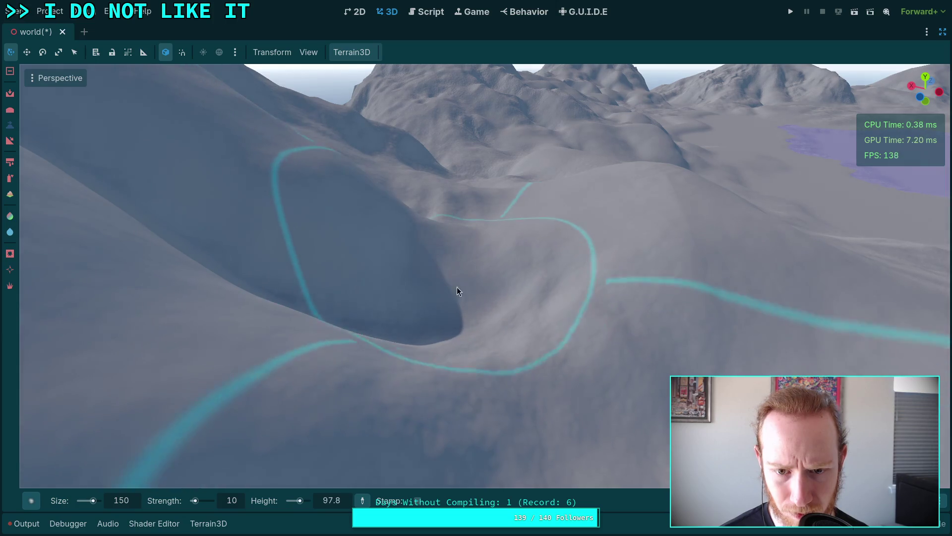
key("w")
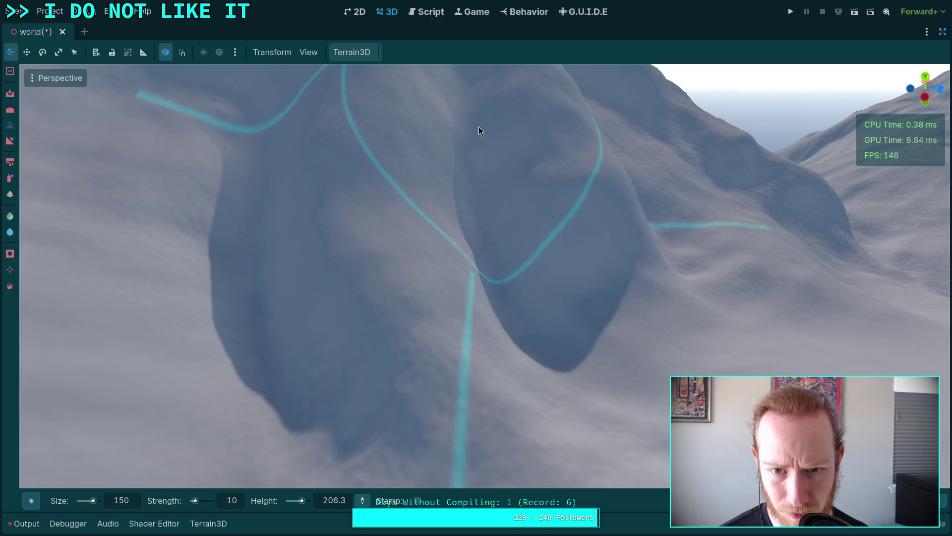
key("s")
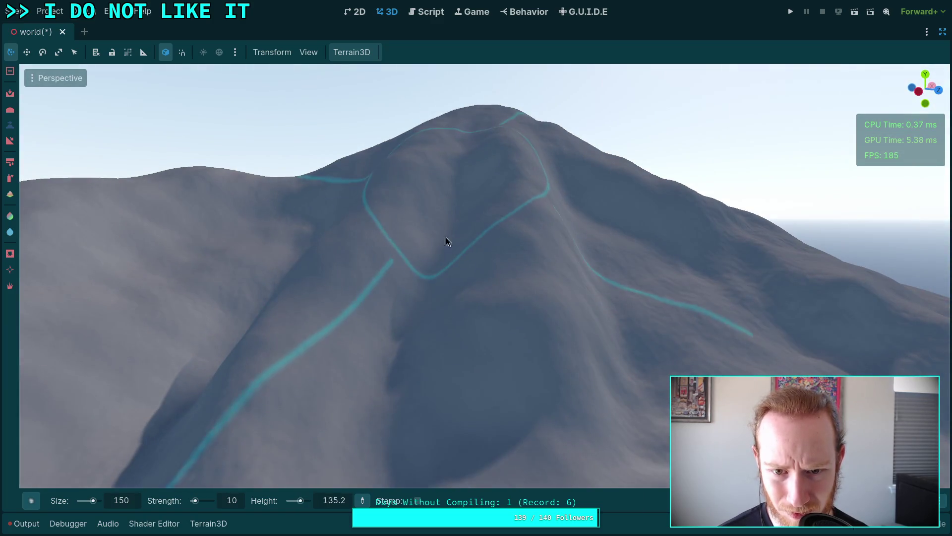
key("d")
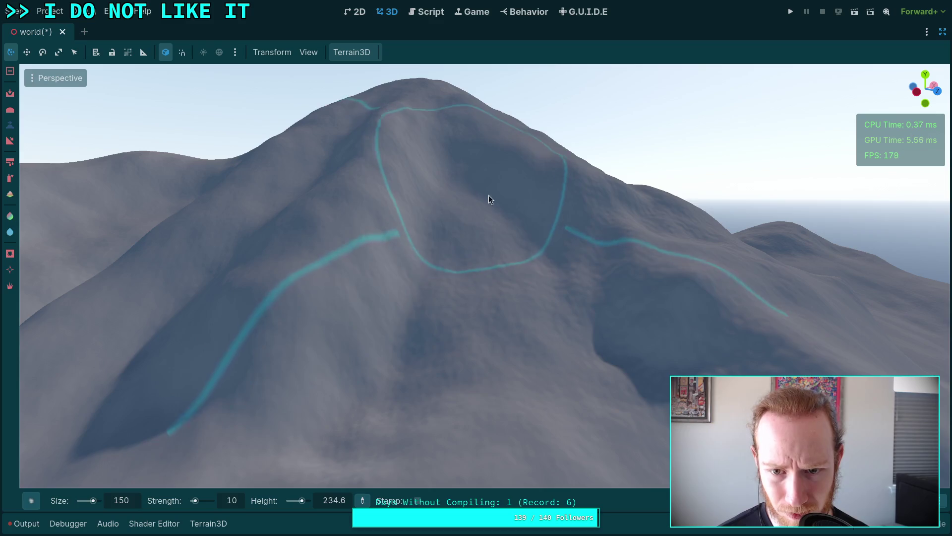
mouse_move(448, 293)
left_mouse_down()
mouse_move(414, 340)
mouse_move(542, 319)
left_mouse_up()
mouse_move(456, 342)
left_mouse_down()
mouse_move(365, 195)
mouse_move(387, 217)
mouse_move(387, 354)
mouse_move(419, 155)
mouse_move(297, 317)
left_mouse_up()
mouse_move(364, 183)
left_mouse_down()
mouse_move(396, 183)
mouse_move(364, 183)
left_mouse_up()
mouse_move(418, 245)
left_mouse_down()
mouse_move(485, 307)
mouse_move(625, 343)
mouse_move(583, 303)
mouse_move(476, 300)
mouse_move(462, 172)
left_mouse_up()
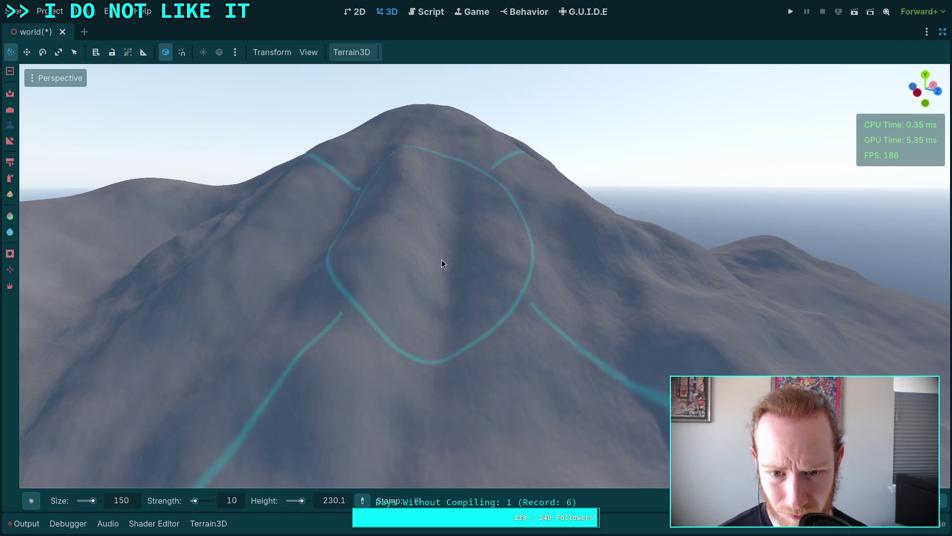
- Keep filling the hollow on the mountain flank until it blends in, target near 112.6
left_click_drag(398, 280, 341, 296)
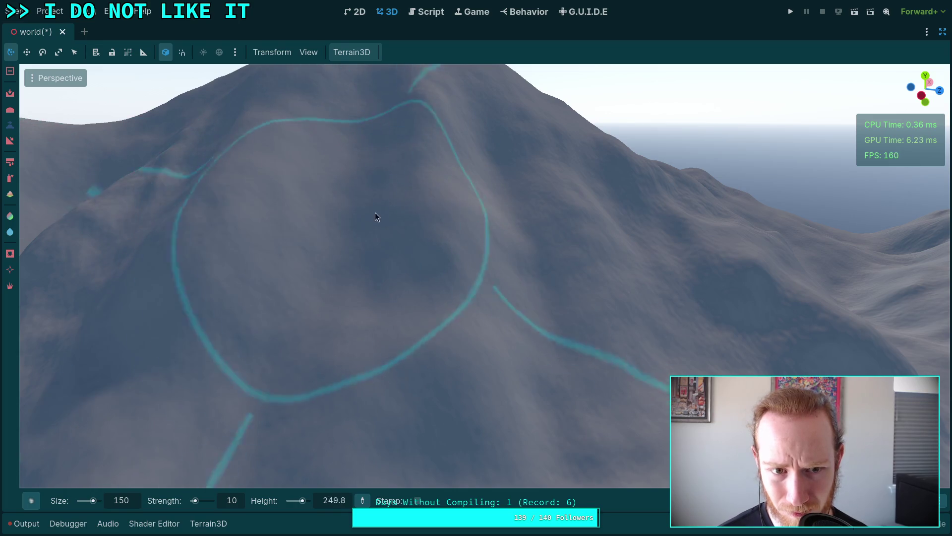
left_click_drag(445, 272, 438, 147)
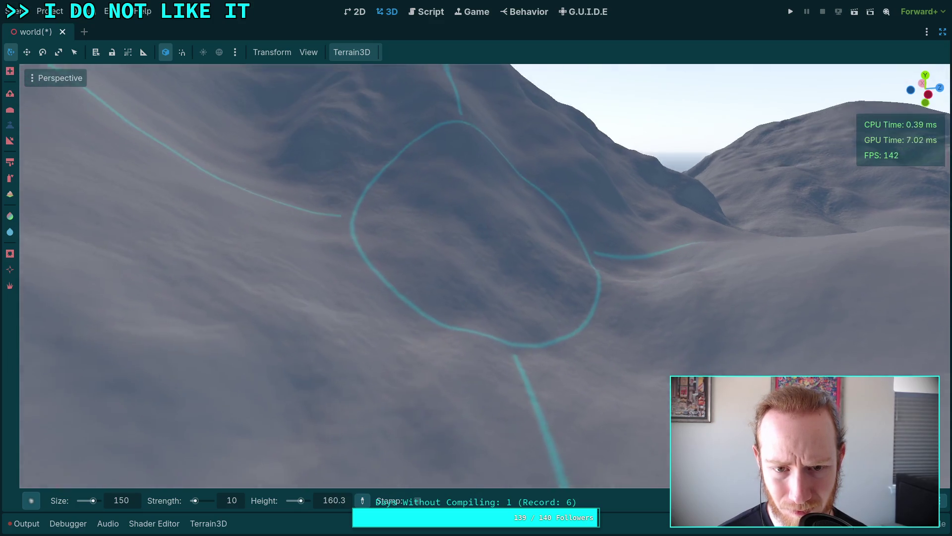
left_click_drag(446, 304, 447, 305)
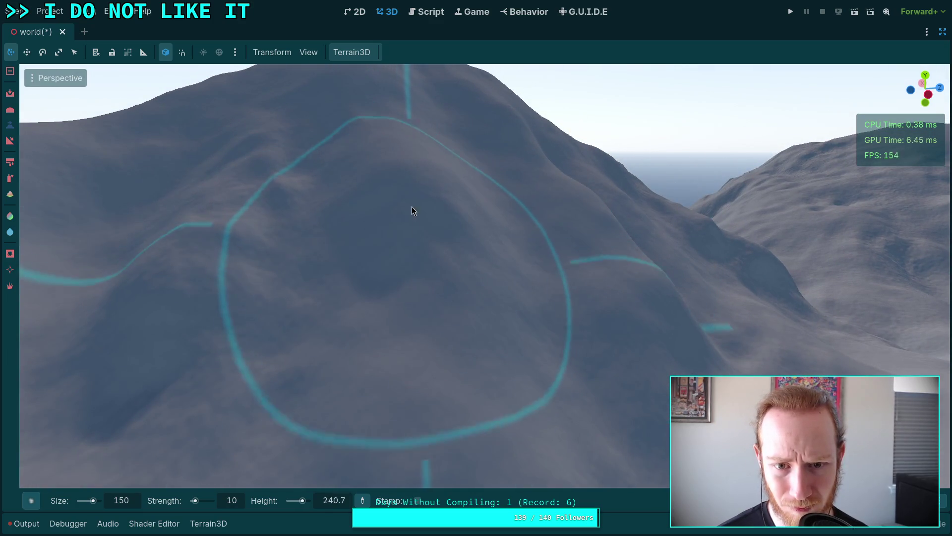
left_click_drag(425, 221, 425, 222)
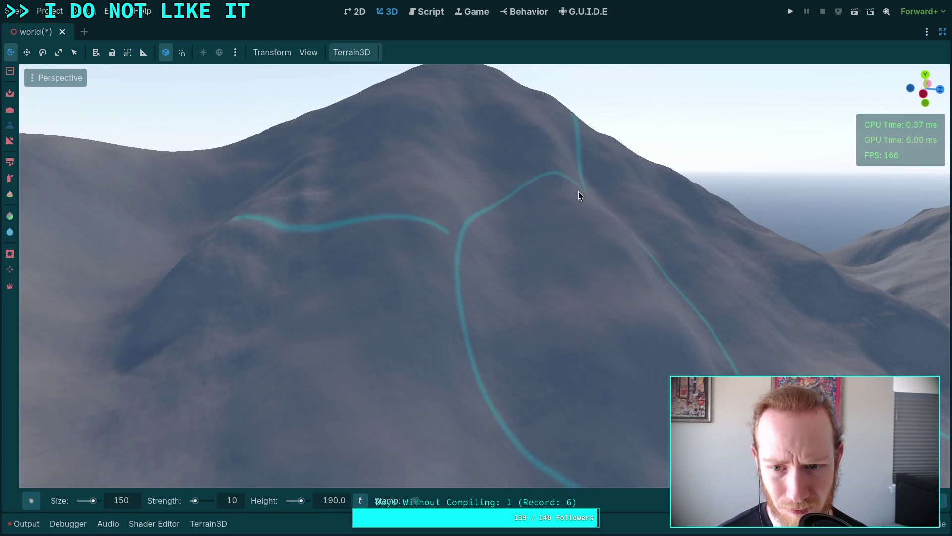
left_click_drag(486, 220, 479, 275)
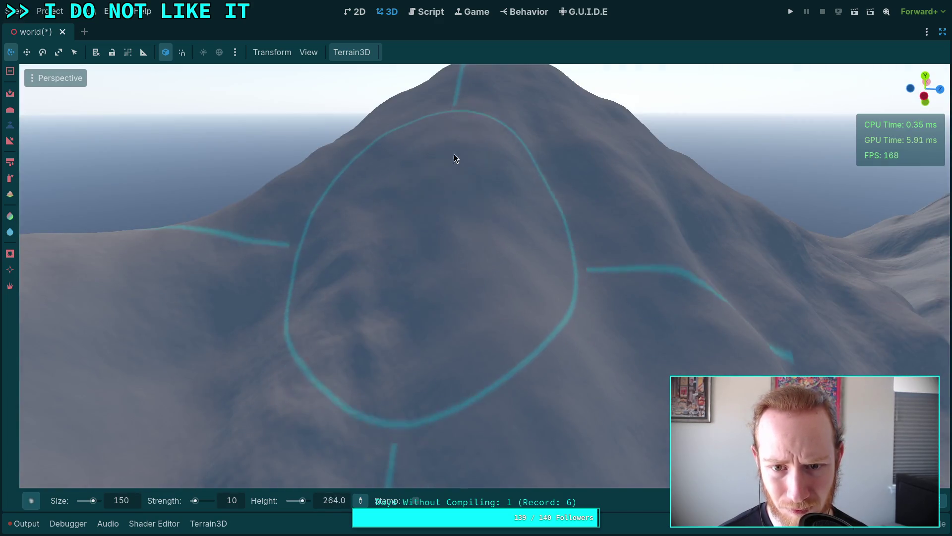
mouse_move(478, 102)
left_mouse_down()
mouse_move(362, 161)
mouse_move(272, 298)
mouse_move(334, 240)
mouse_move(323, 243)
mouse_move(370, 282)
mouse_move(487, 242)
mouse_move(419, 159)
mouse_move(334, 181)
mouse_move(336, 203)
mouse_move(386, 208)
mouse_move(385, 164)
mouse_move(388, 329)
mouse_move(514, 222)
mouse_move(477, 203)
mouse_move(481, 187)
mouse_move(481, 201)
mouse_move(466, 180)
mouse_move(538, 177)
mouse_move(527, 211)
mouse_move(507, 173)
mouse_move(489, 180)
left_mouse_up()
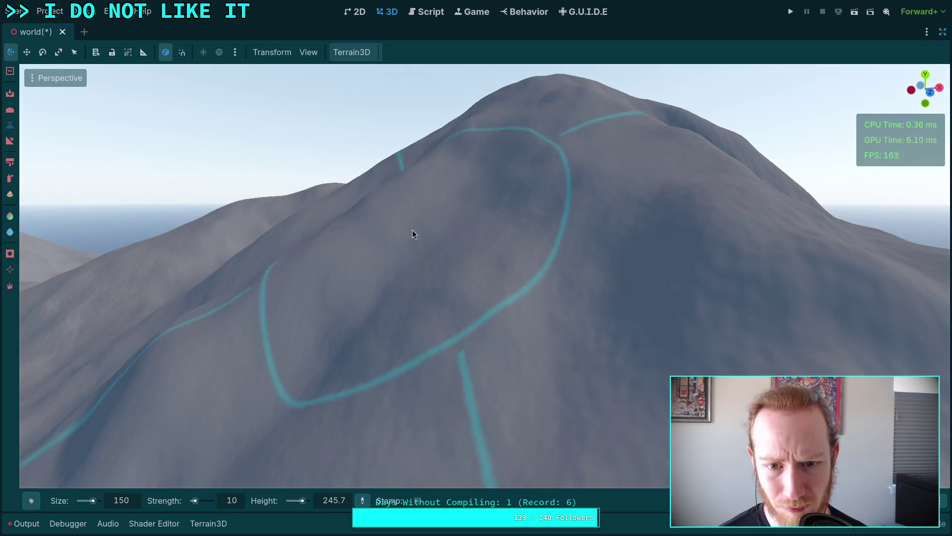
scroll(382, 284, "up", 5)
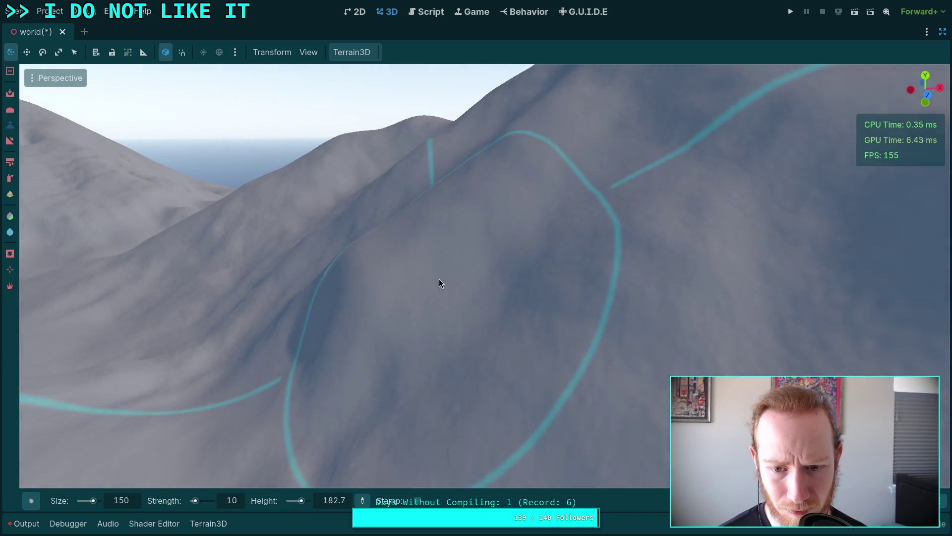
scroll(439, 279, "down", 5)
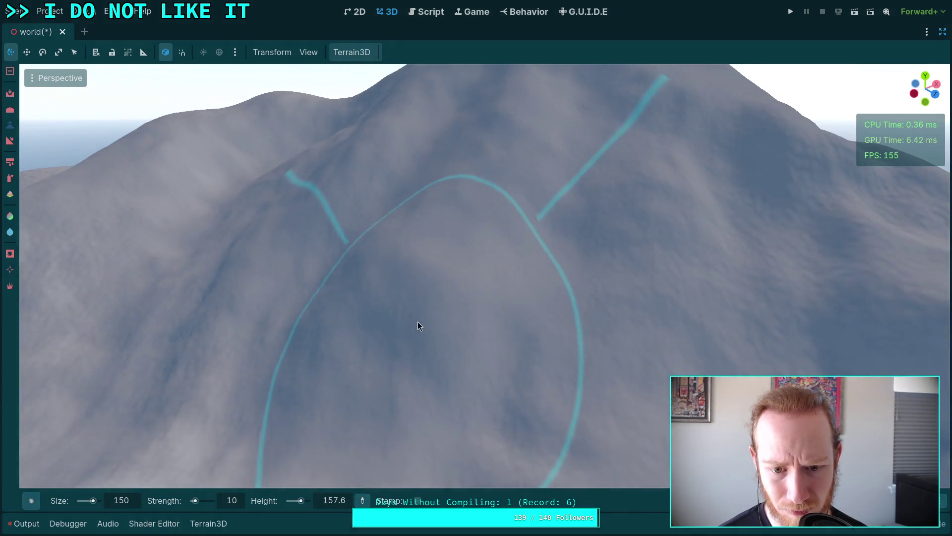
left_click_drag(418, 322, 413, 304)
mouse_move(513, 259)
left_mouse_down()
mouse_move(554, 296)
mouse_move(594, 254)
mouse_move(497, 272)
mouse_move(499, 325)
mouse_move(469, 357)
mouse_move(474, 337)
left_mouse_up()
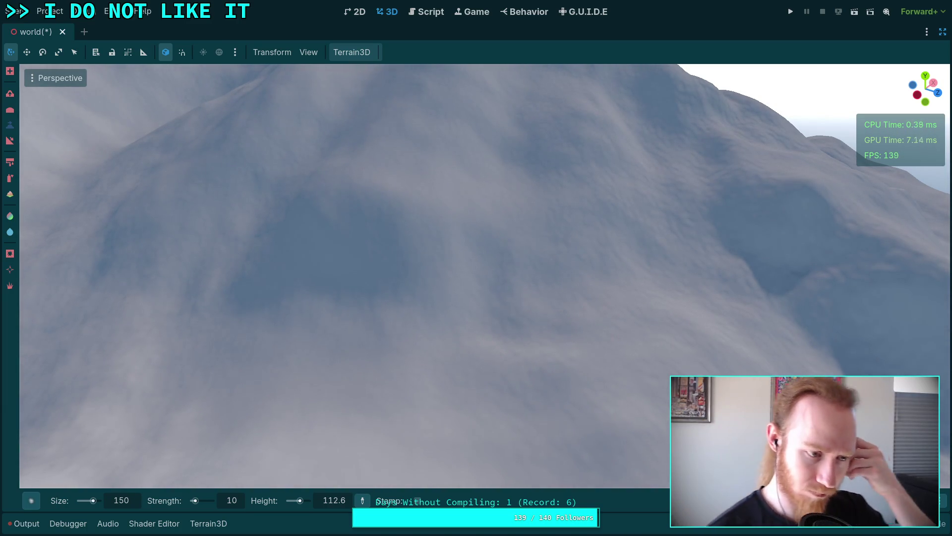
scroll(485, 275, "down", 10)
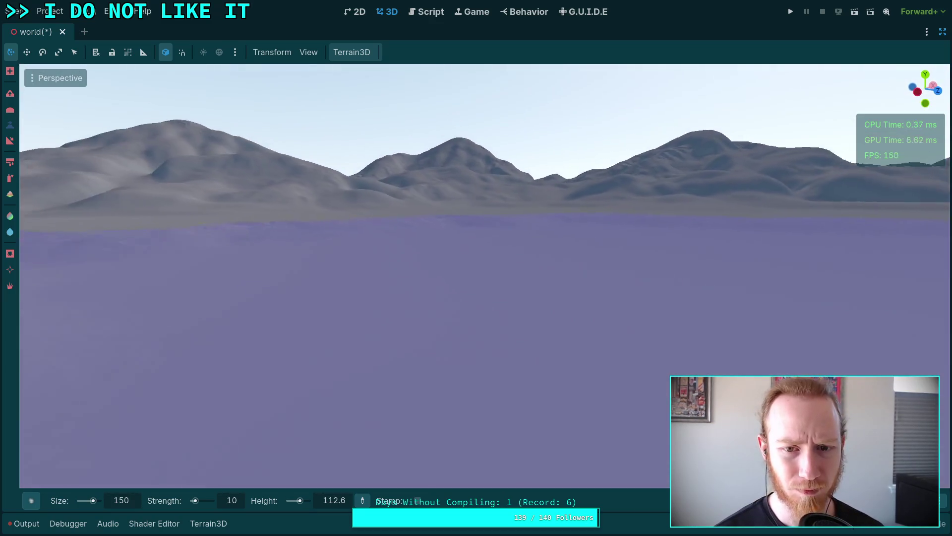
mouse_move(476, 267)
left_mouse_down()
mouse_move(446, 258)
mouse_move(476, 245)
left_mouse_up()
scroll(476, 276, "up", 10)
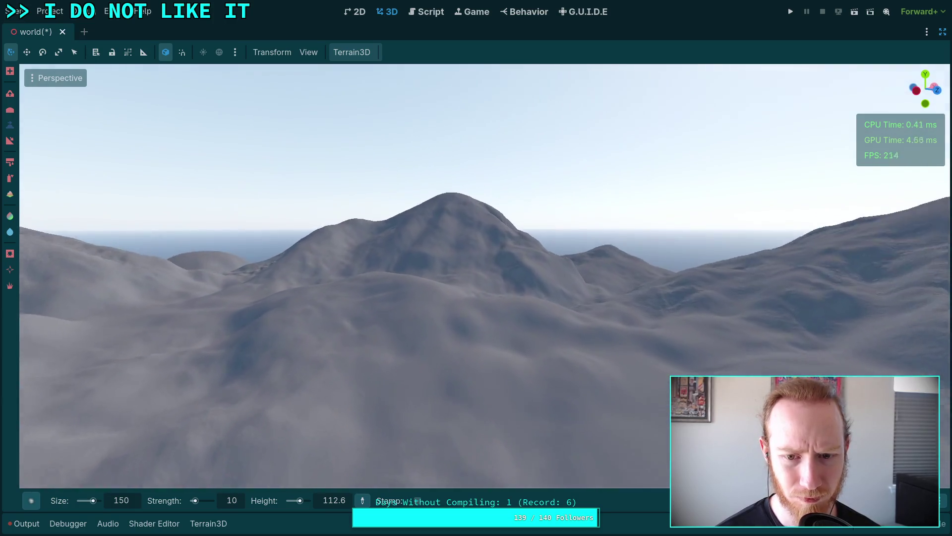
scroll(511, 311, "down", 3)
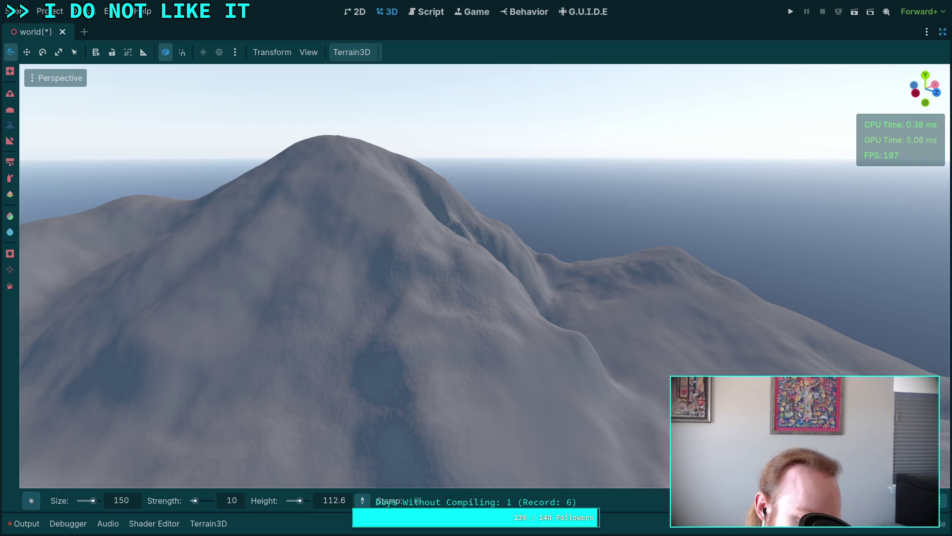
left_click_drag(336, 431, 372, 419)
scroll(442, 200, "up", 10)
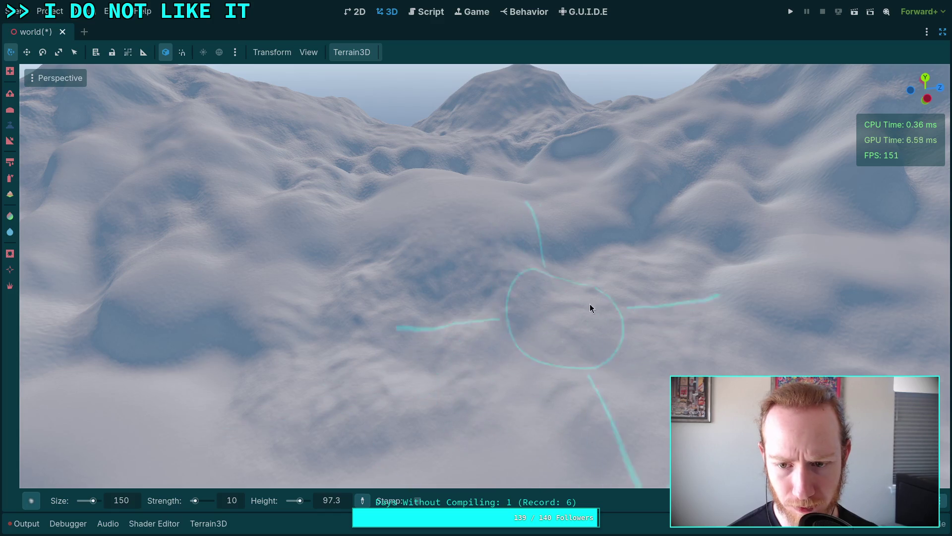
- Fly to the foreground hills and broaden the mound into a smooth rise
key("w")
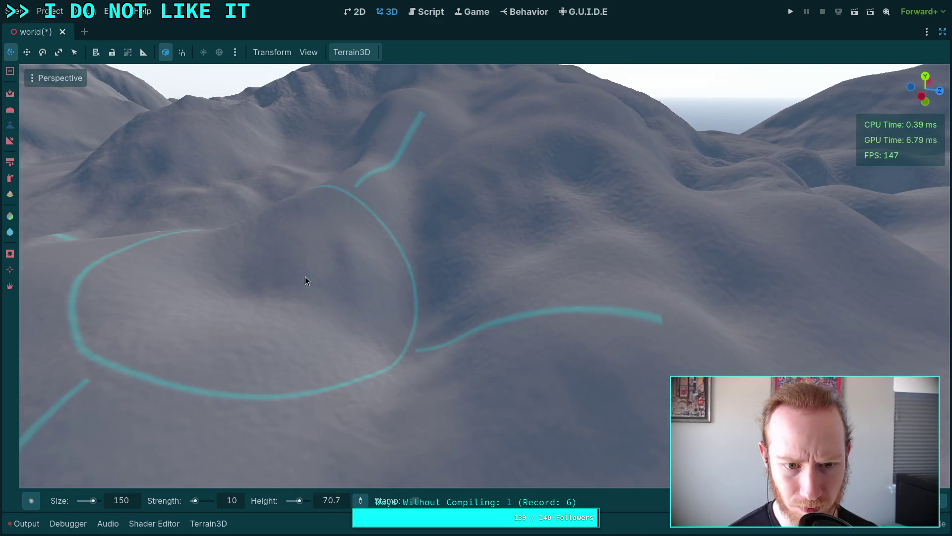
mouse_move(478, 252)
left_mouse_down()
mouse_move(442, 317)
mouse_move(487, 288)
mouse_move(399, 332)
mouse_move(388, 324)
left_mouse_up()
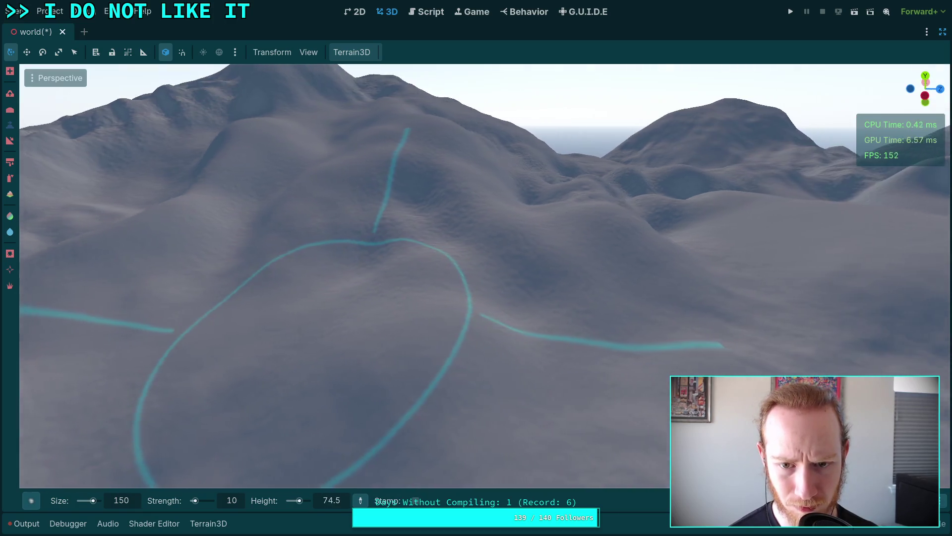
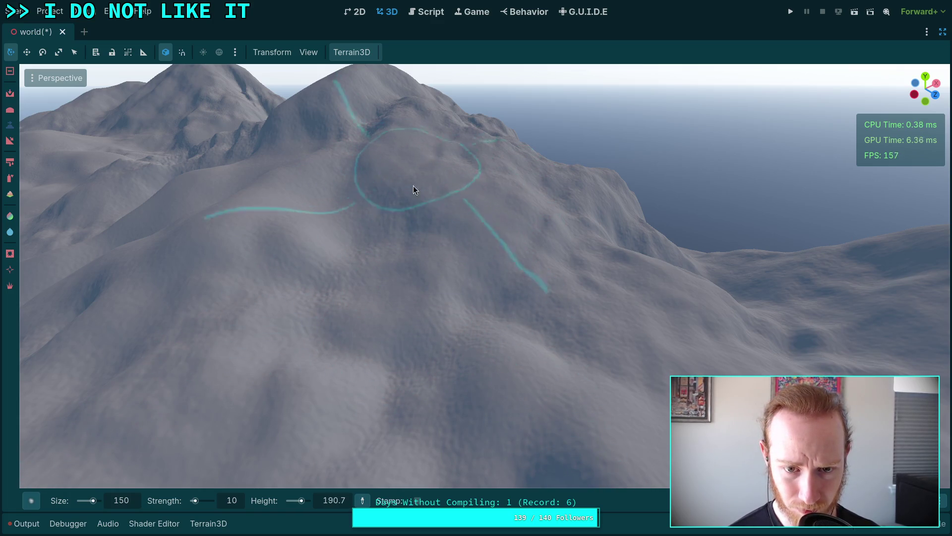
- Fly in toward the hills and fill the dark hollow on the hillside with the height brush
scroll(538, 388, "up", 5)
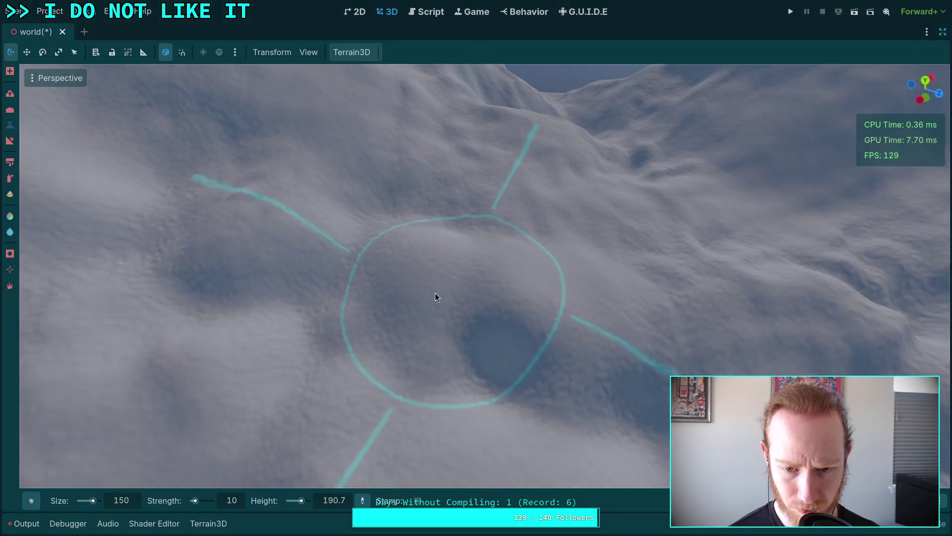
scroll(484, 367, "down", 5)
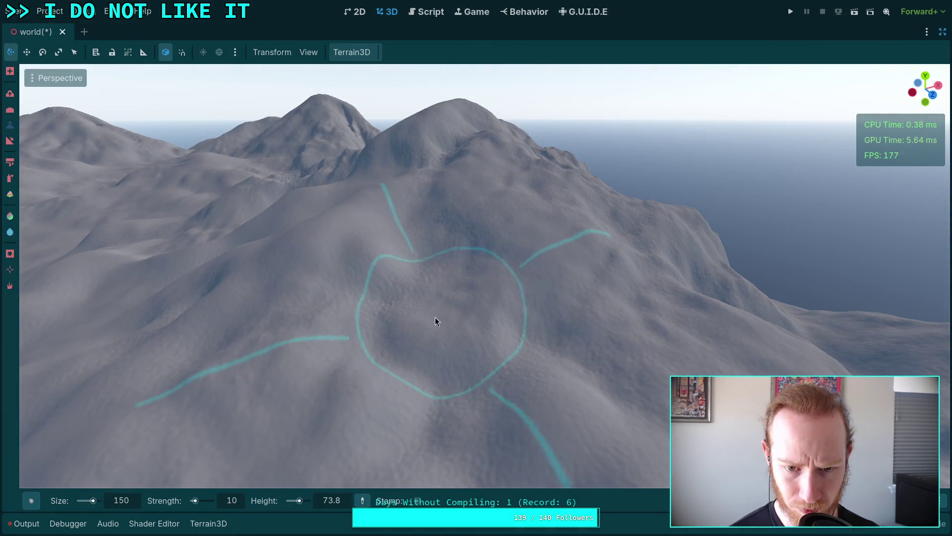
right_click(438, 339)
key("w")
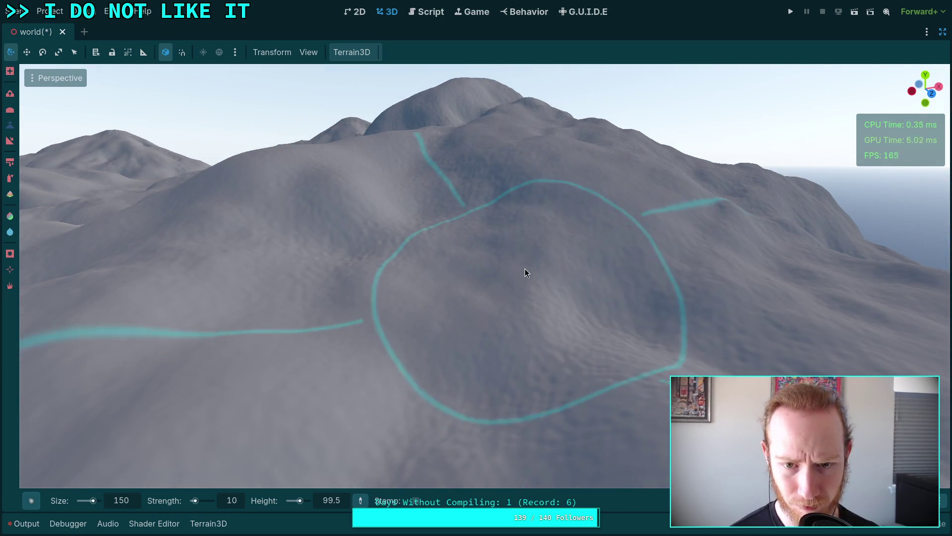
key("s")
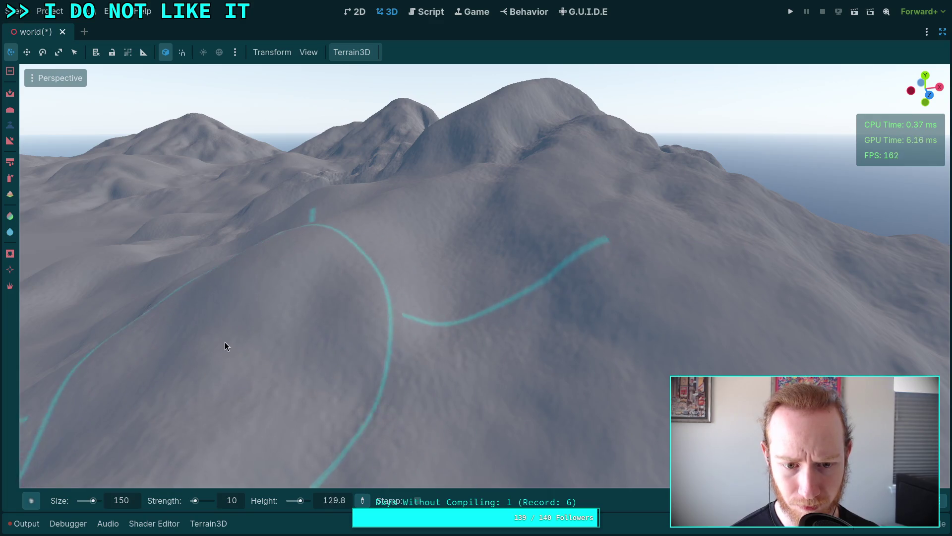
key("w")
key("d")
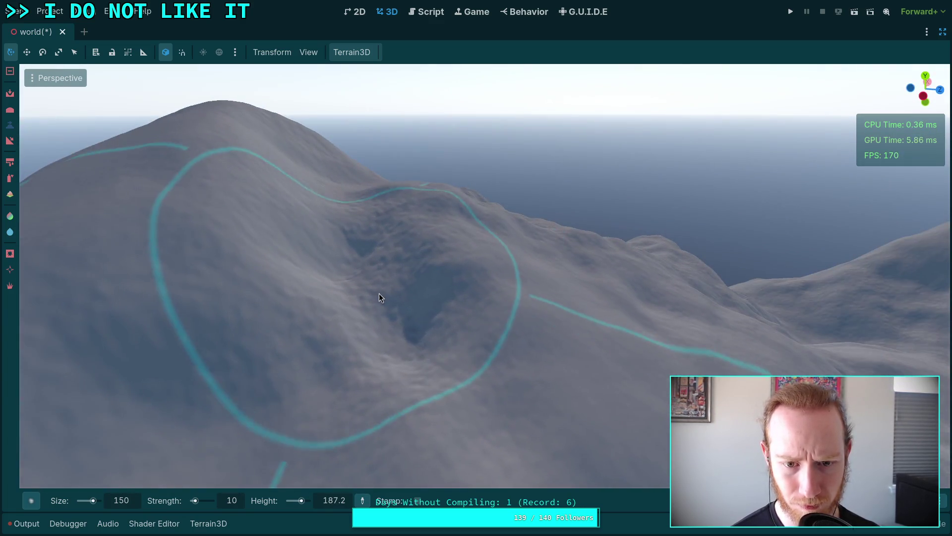
mouse_move(380, 298)
left_mouse_down()
mouse_move(358, 329)
mouse_move(398, 294)
mouse_move(349, 268)
mouse_move(340, 205)
left_mouse_up()
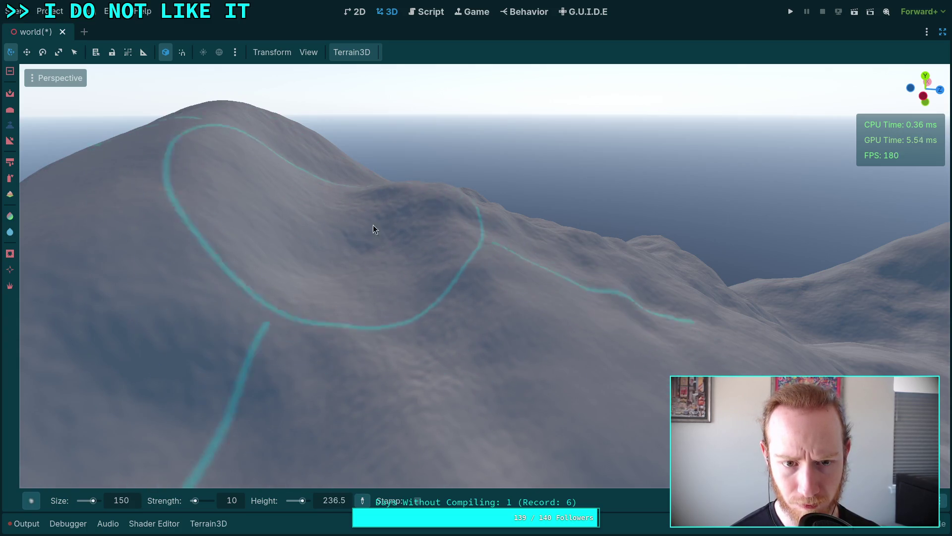
- Sculpt around the hill peak, smoothing its slopes out toward the valley
left_click_drag(359, 288, 589, 266)
left_click_drag(499, 337, 467, 315)
left_click_drag(499, 353, 526, 357)
left_click_drag(297, 258, 307, 262)
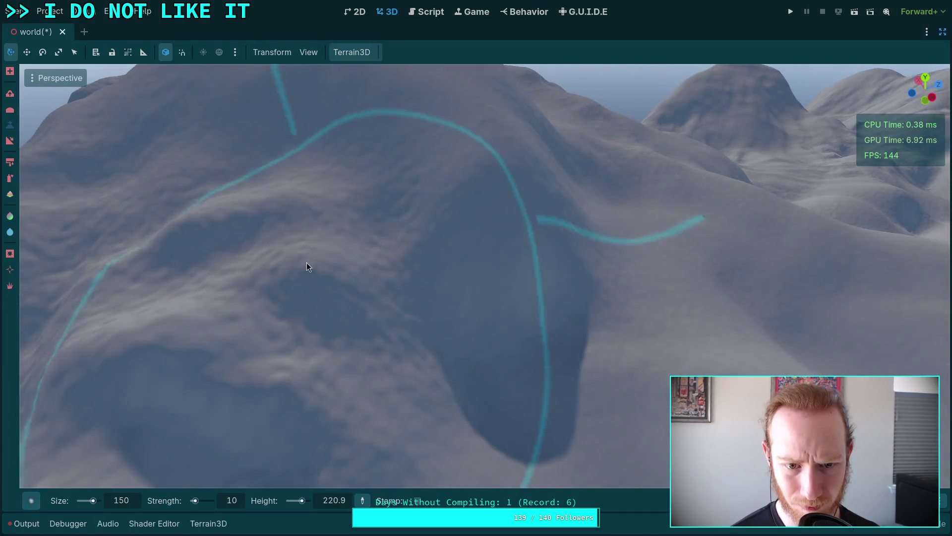
mouse_move(348, 313)
left_mouse_down()
mouse_move(525, 316)
mouse_move(418, 249)
mouse_move(419, 271)
mouse_move(446, 277)
mouse_move(437, 245)
left_mouse_up()
mouse_move(341, 372)
left_mouse_down()
mouse_move(388, 347)
mouse_move(467, 222)
left_mouse_up()
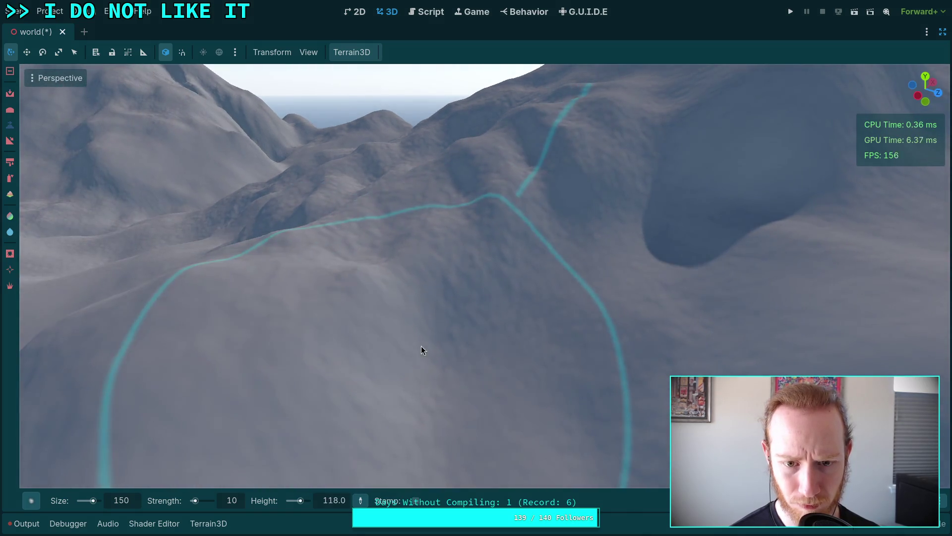
- Reshape the large hill and surrounding terrain into rolling slopes facing the mountain range
left_click_drag(562, 213, 540, 176)
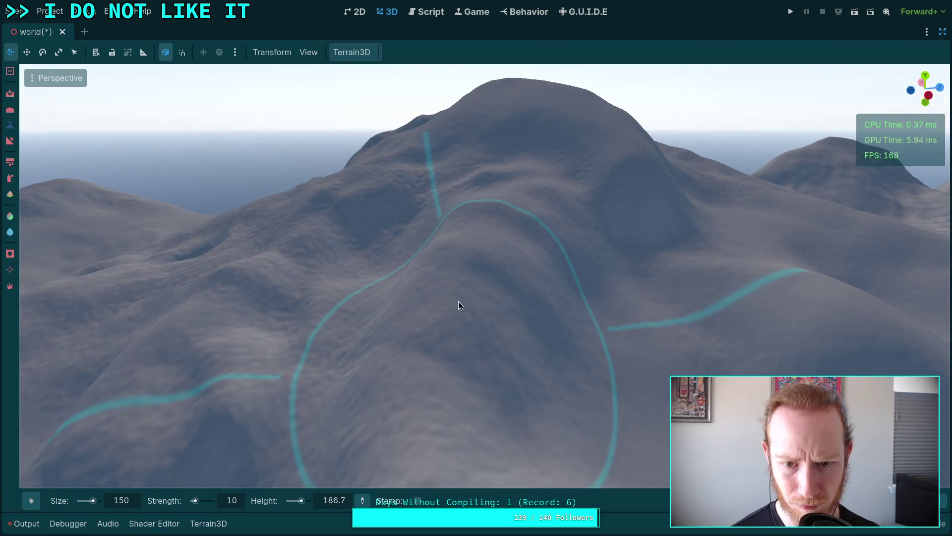
mouse_move(443, 348)
left_mouse_down()
mouse_move(427, 346)
mouse_move(403, 251)
mouse_move(411, 309)
mouse_move(616, 349)
mouse_move(386, 335)
left_mouse_up()
mouse_move(514, 240)
left_mouse_down()
mouse_move(376, 377)
mouse_move(524, 212)
mouse_move(515, 252)
left_mouse_up()
left_click_drag(517, 315, 516, 315)
left_click_drag(581, 278, 581, 278)
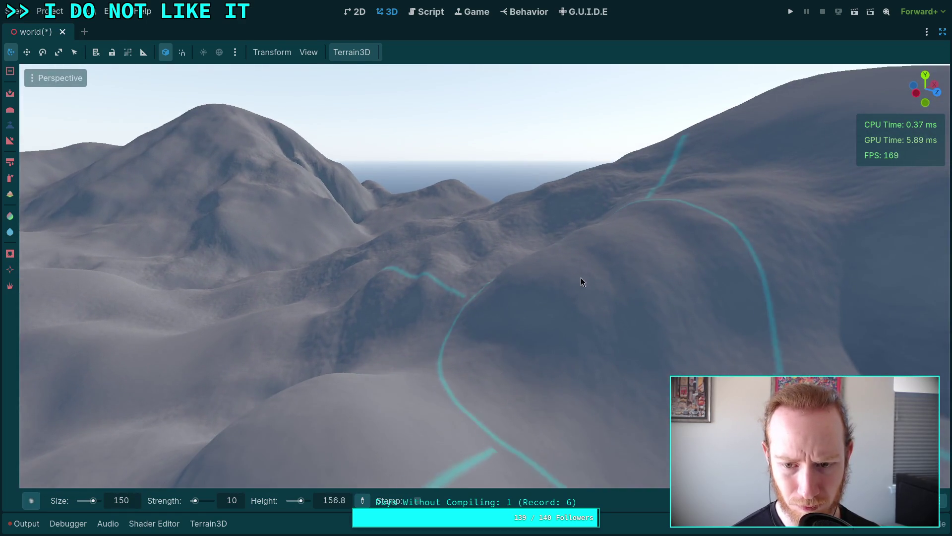
left_click_drag(732, 225, 446, 207)
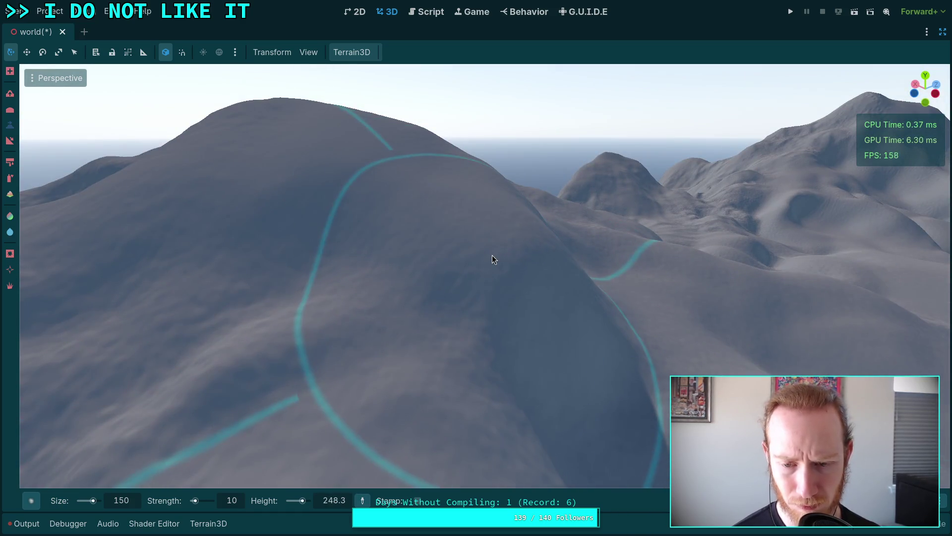
mouse_move(322, 248)
left_mouse_down()
mouse_move(307, 258)
mouse_move(268, 238)
mouse_move(220, 237)
mouse_move(496, 238)
left_mouse_up()
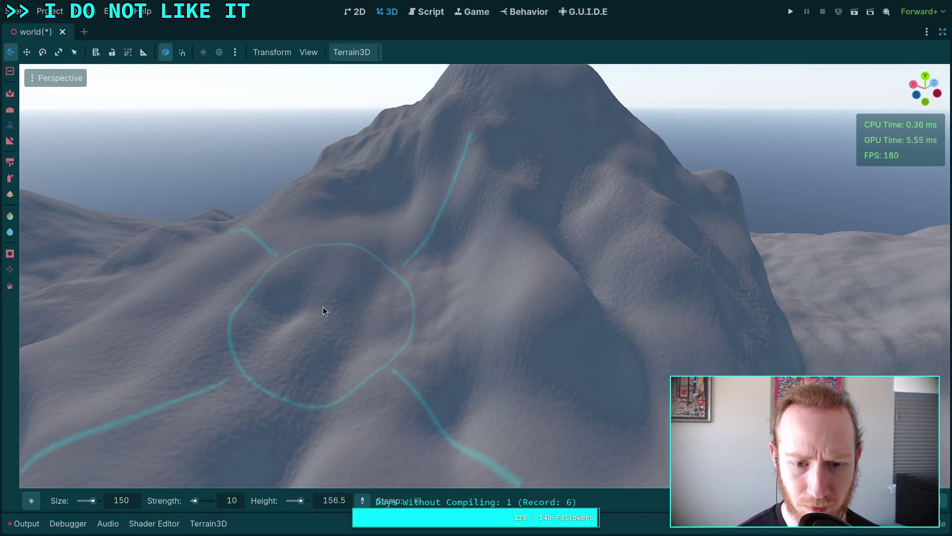
- Smooth the slopes and ridge around the tall peak with the height brush
mouse_move(275, 350)
left_mouse_down()
mouse_move(546, 352)
mouse_move(446, 270)
left_mouse_up()
left_click_drag(541, 193, 502, 198)
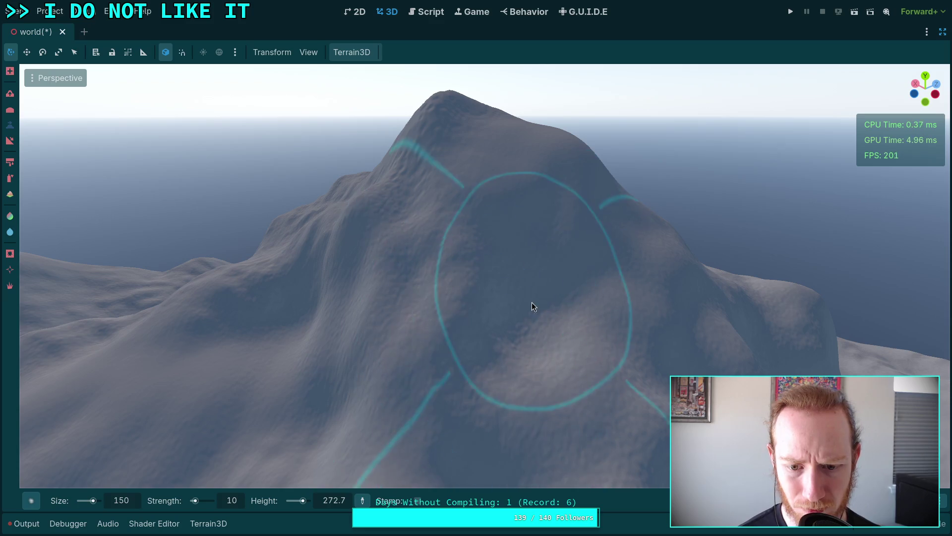
left_click_drag(533, 308, 436, 251)
mouse_move(456, 332)
left_mouse_down()
mouse_move(539, 238)
mouse_move(682, 230)
left_mouse_up()
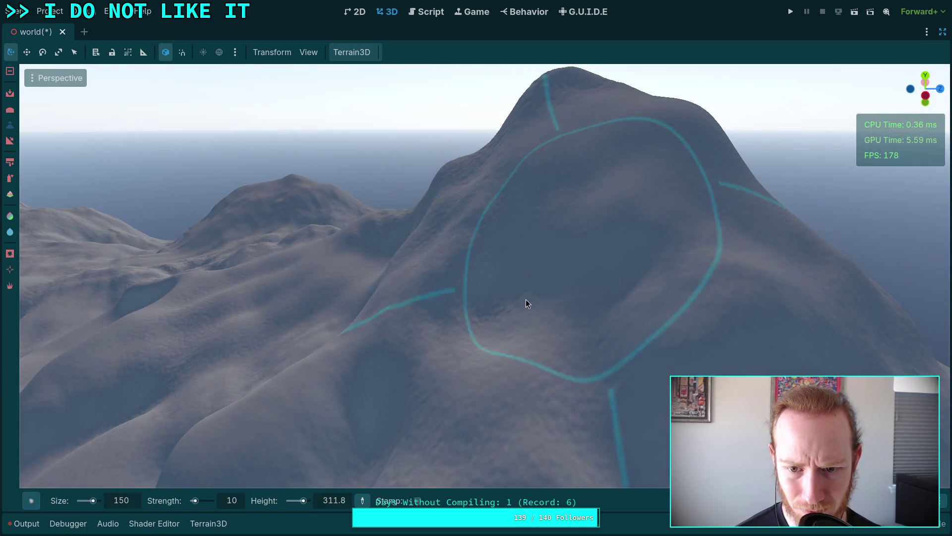
left_click_drag(543, 211, 538, 218)
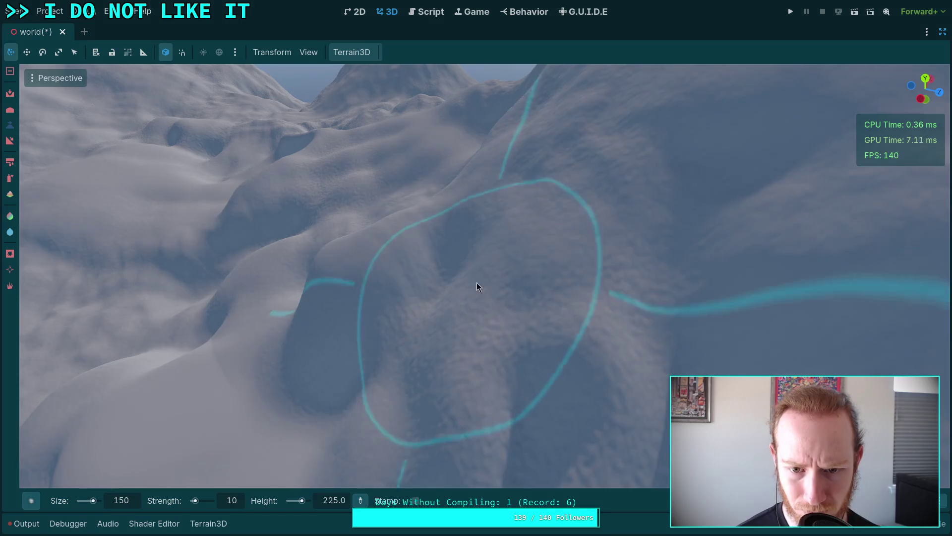
left_click_drag(446, 298, 447, 298)
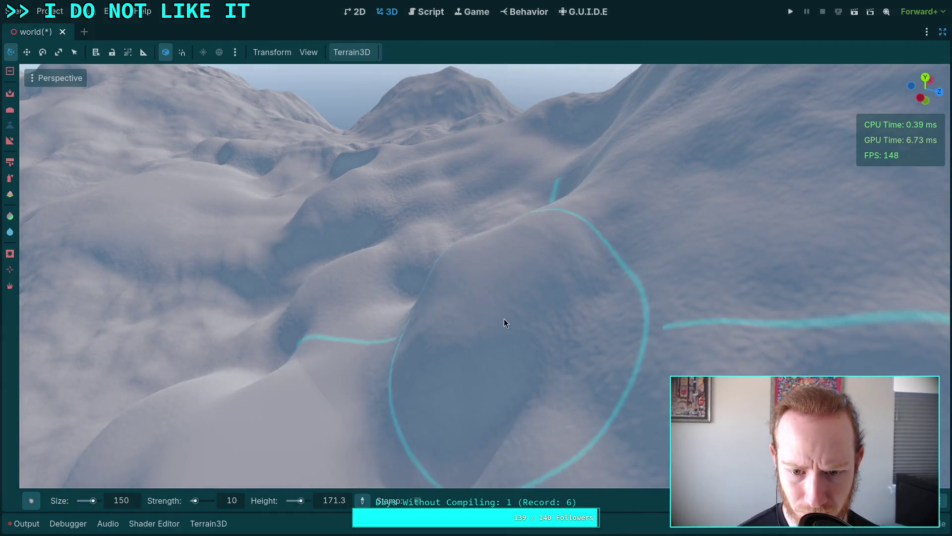
mouse_move(514, 384)
left_mouse_down()
mouse_move(476, 317)
mouse_move(540, 373)
left_mouse_up()
- Further reshape the mountainside from several angles around the peak
mouse_move(452, 385)
left_mouse_down()
mouse_move(397, 395)
mouse_move(460, 396)
left_mouse_up()
mouse_move(564, 246)
left_mouse_down()
mouse_move(231, 374)
mouse_move(373, 270)
mouse_move(428, 271)
mouse_move(362, 249)
mouse_move(301, 411)
mouse_move(359, 209)
left_mouse_up()
mouse_move(391, 307)
left_mouse_down()
mouse_move(326, 382)
mouse_move(430, 384)
mouse_move(421, 243)
mouse_move(391, 314)
mouse_move(395, 264)
mouse_move(366, 397)
mouse_move(417, 245)
mouse_move(447, 202)
mouse_move(421, 321)
mouse_move(379, 300)
mouse_move(384, 368)
mouse_move(393, 322)
mouse_move(431, 240)
mouse_move(469, 335)
mouse_move(493, 369)
mouse_move(482, 418)
left_mouse_up()
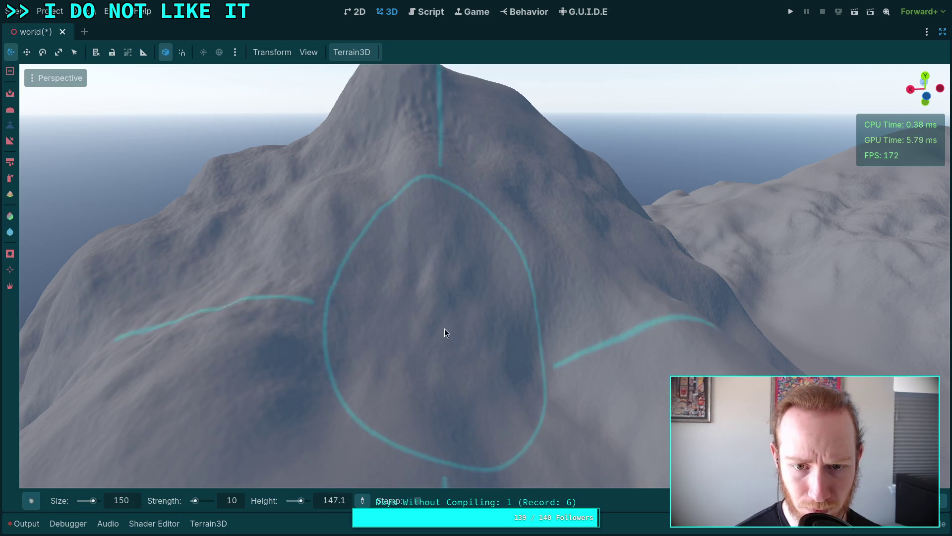
left_click_drag(440, 259, 412, 236)
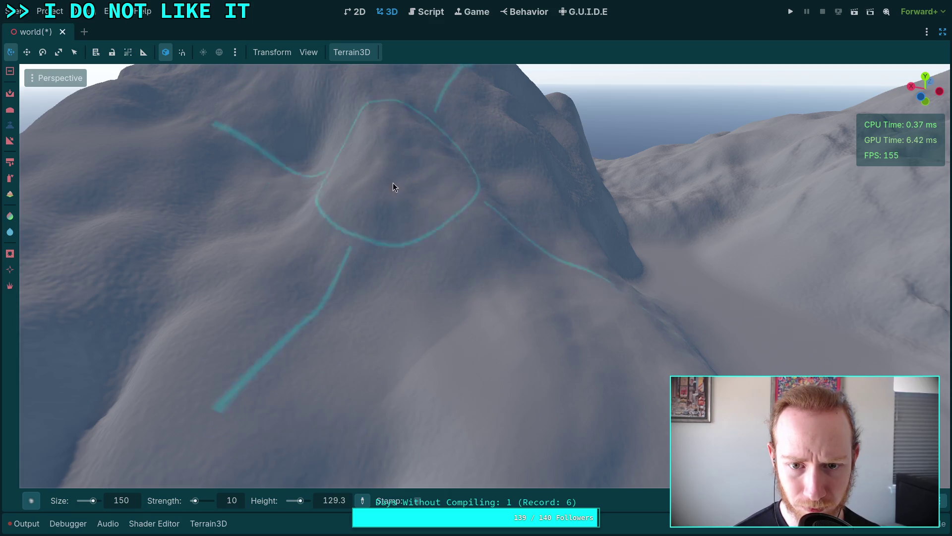
left_click_drag(473, 229, 473, 229)
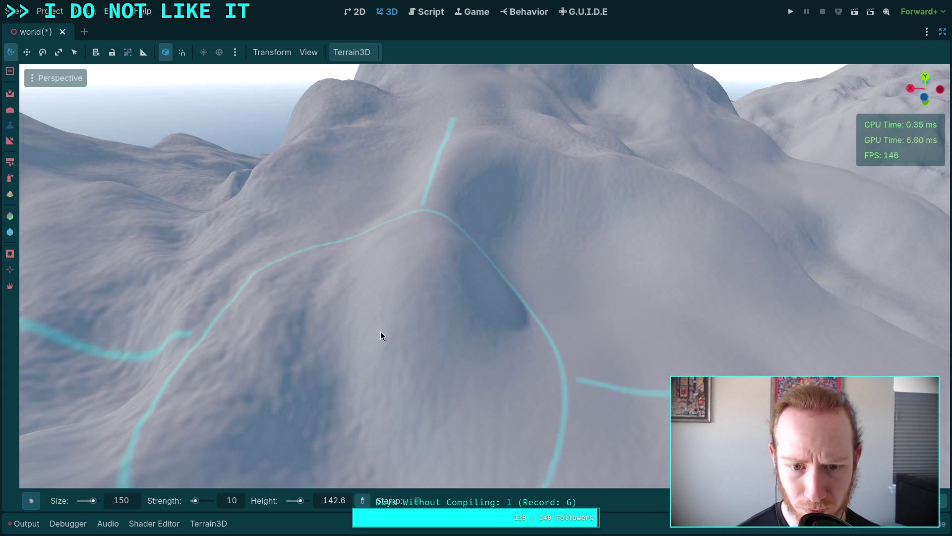
left_click_drag(462, 239, 468, 232)
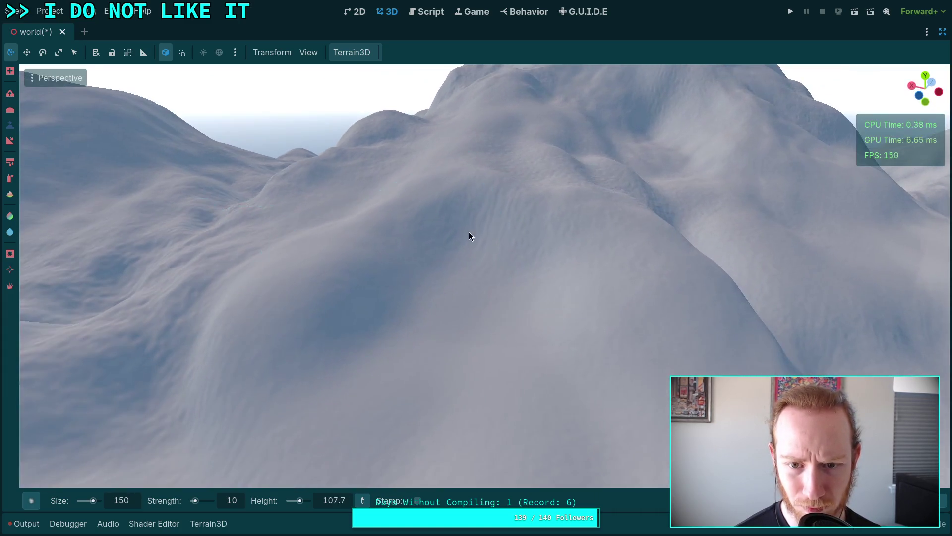
- Raise the large mountain beside the ocean with ridged, eroded slopes
mouse_move(486, 184)
left_mouse_down()
mouse_move(493, 292)
mouse_move(461, 288)
mouse_move(436, 298)
mouse_move(439, 245)
left_mouse_up()
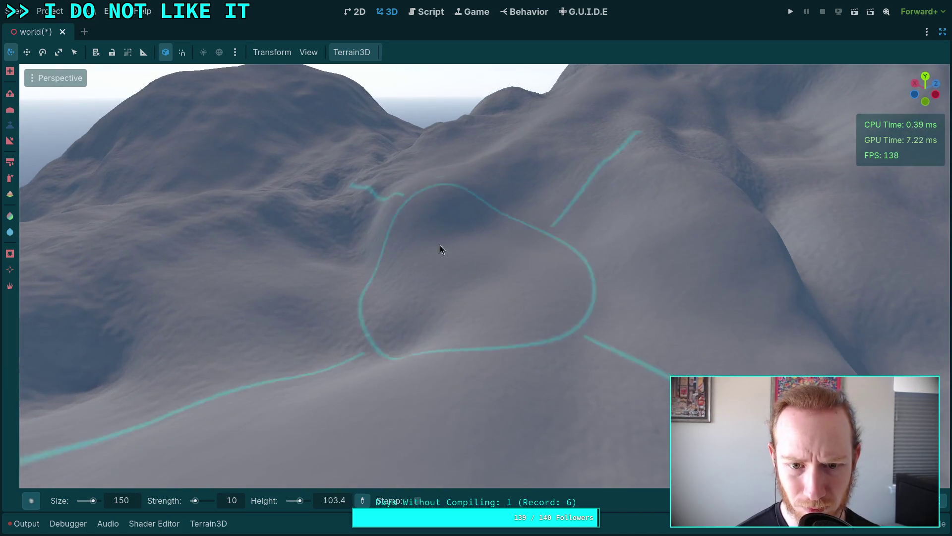
left_click_drag(301, 214, 535, 198)
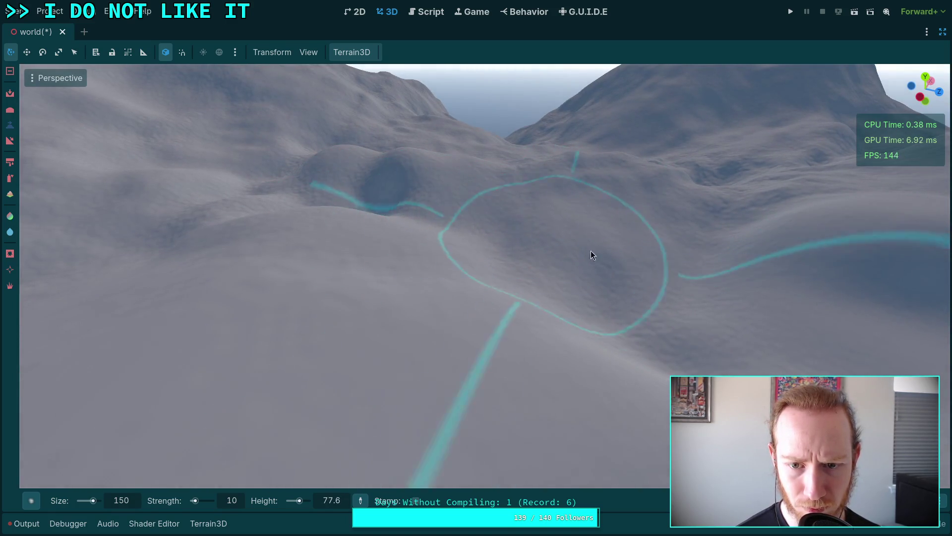
mouse_move(670, 343)
left_mouse_down()
mouse_move(545, 343)
mouse_move(629, 284)
mouse_move(471, 285)
mouse_move(671, 317)
left_mouse_up()
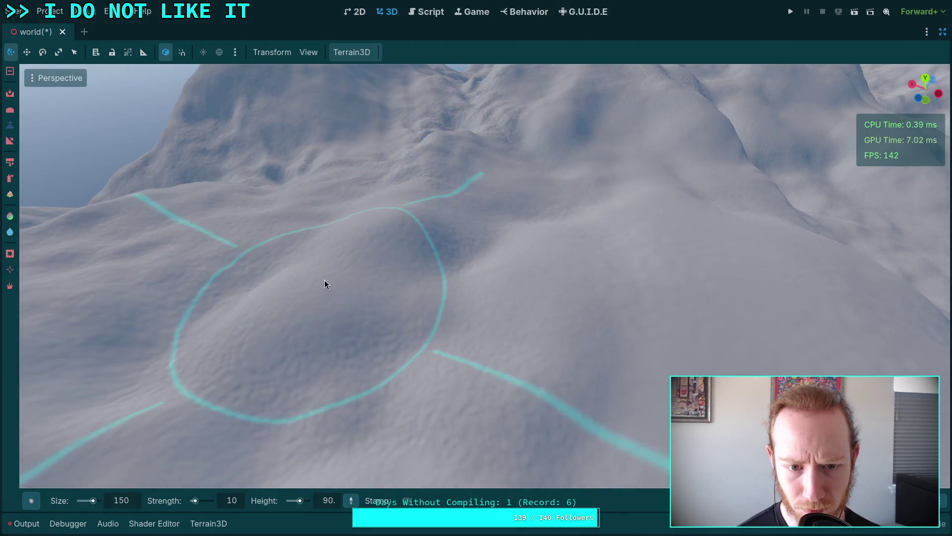
mouse_move(433, 243)
left_mouse_down()
mouse_move(396, 298)
mouse_move(296, 398)
left_mouse_up()
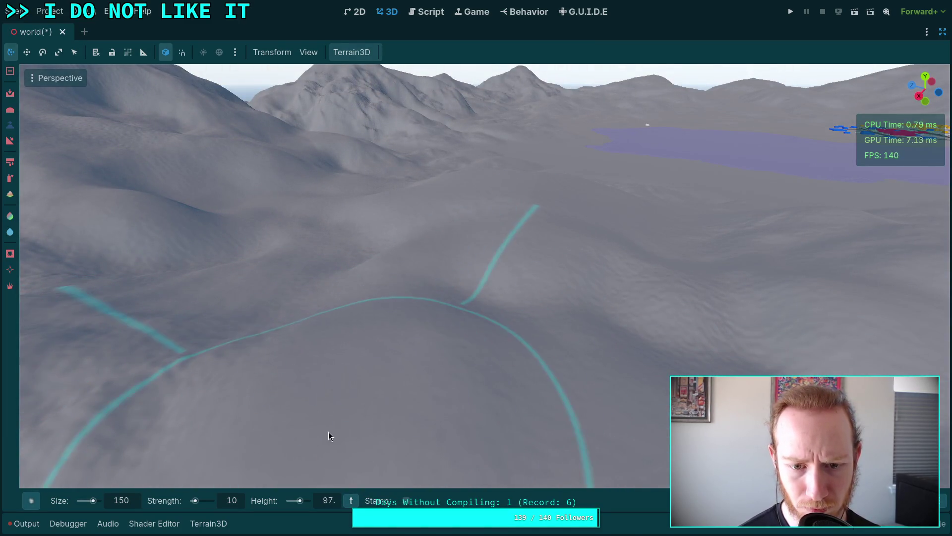
left_click_drag(484, 301, 456, 182)
mouse_move(412, 236)
left_mouse_down()
mouse_move(366, 218)
mouse_move(351, 192)
mouse_move(445, 186)
mouse_move(365, 202)
mouse_move(449, 248)
mouse_move(471, 296)
mouse_move(267, 323)
mouse_move(217, 376)
mouse_move(525, 361)
mouse_move(352, 372)
mouse_move(432, 299)
left_mouse_up()
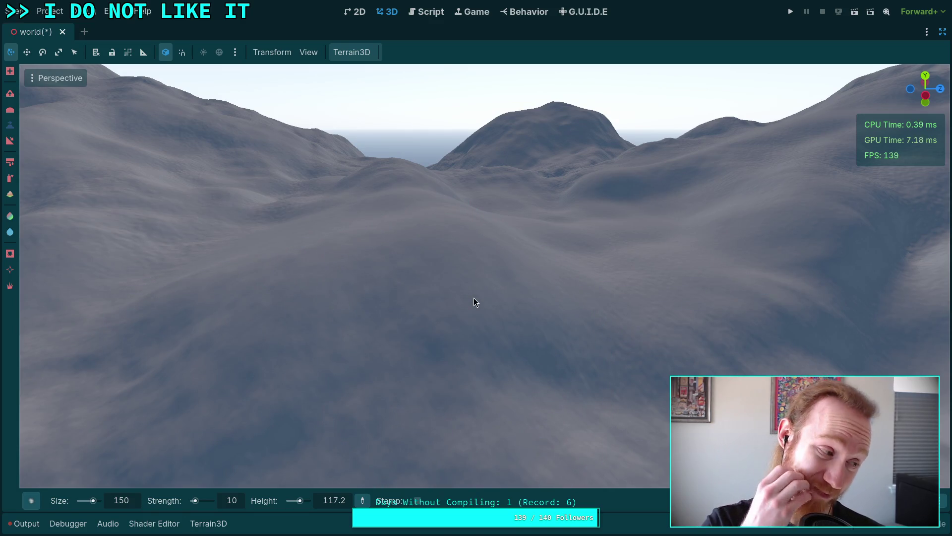
- Shape smaller peaks on the hills toward the sea, then lower the brush value from 127.3 to 82
left_click_drag(474, 302, 474, 303)
left_click_drag(469, 337, 468, 339)
mouse_move(395, 263)
left_mouse_down()
mouse_move(378, 209)
mouse_move(385, 275)
mouse_move(291, 201)
mouse_move(354, 326)
left_mouse_up()
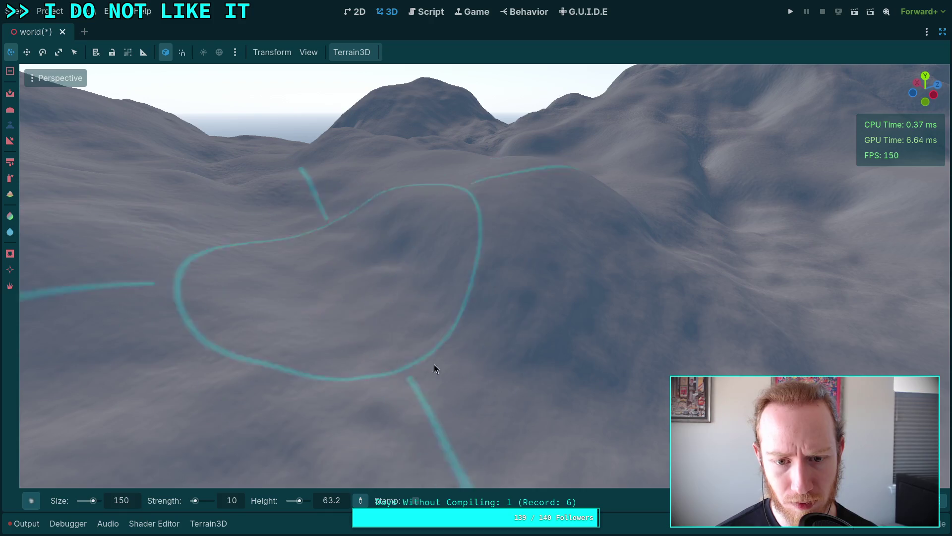
left_click_drag(435, 366, 435, 365)
left_click_drag(509, 330, 509, 330)
left_click_drag(477, 267, 568, 272)
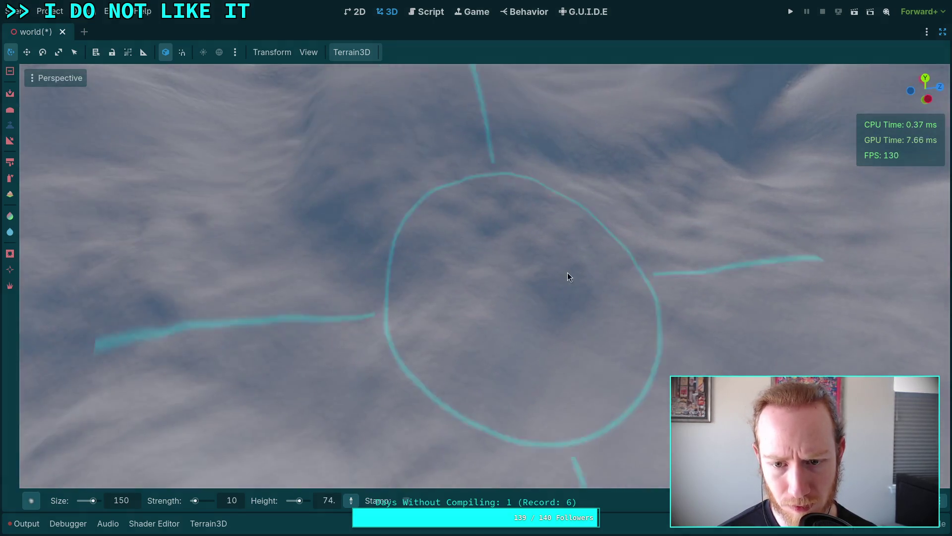
mouse_move(353, 349)
left_mouse_down()
mouse_move(484, 349)
mouse_move(406, 354)
mouse_move(385, 331)
mouse_move(498, 330)
mouse_move(505, 282)
mouse_move(399, 287)
mouse_move(497, 207)
mouse_move(453, 208)
mouse_move(470, 181)
mouse_move(446, 177)
mouse_move(397, 261)
mouse_move(430, 278)
left_mouse_up()
scroll(429, 273, "down", 5)
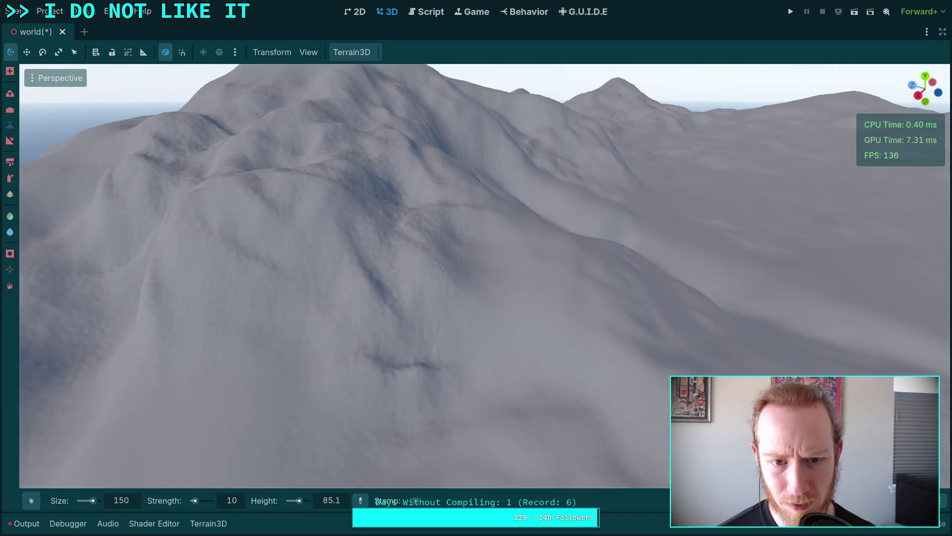
left_click(373, 213)
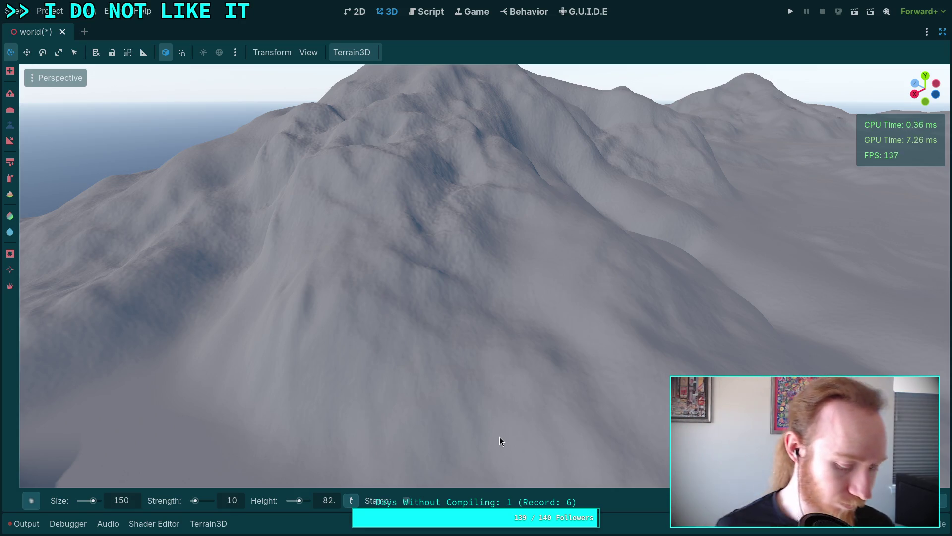
- Save the world scene and switch to an empty workspace, leaving the desktop visible
key("ctrl+s")
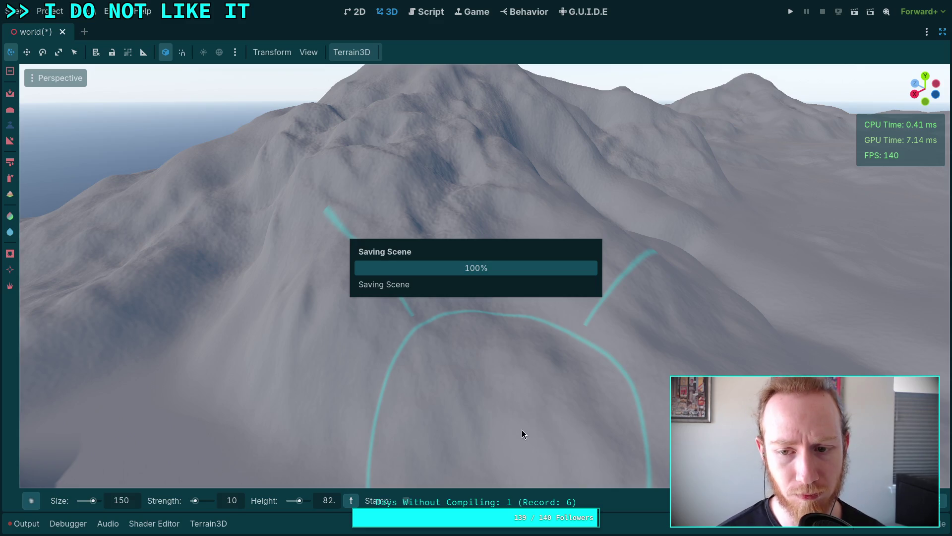
right_click(479, 417)
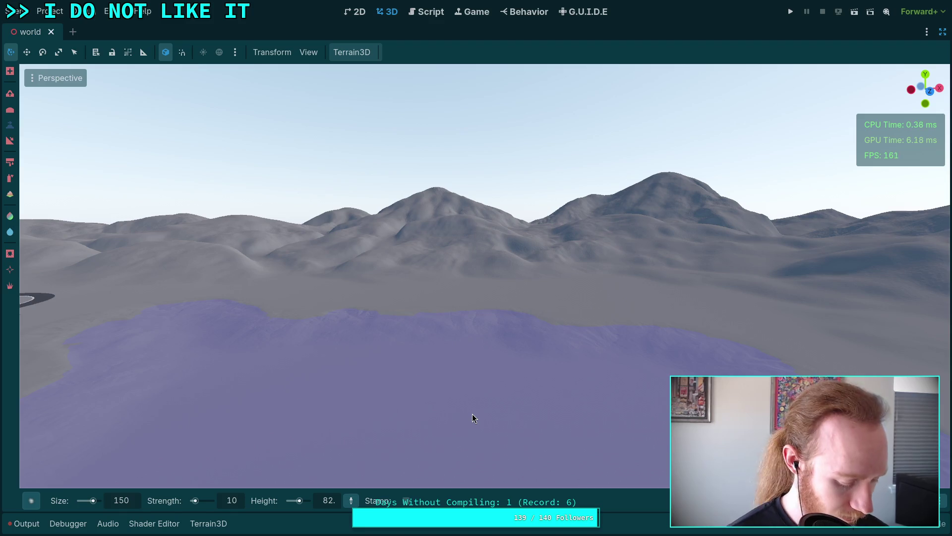
key("super+2")
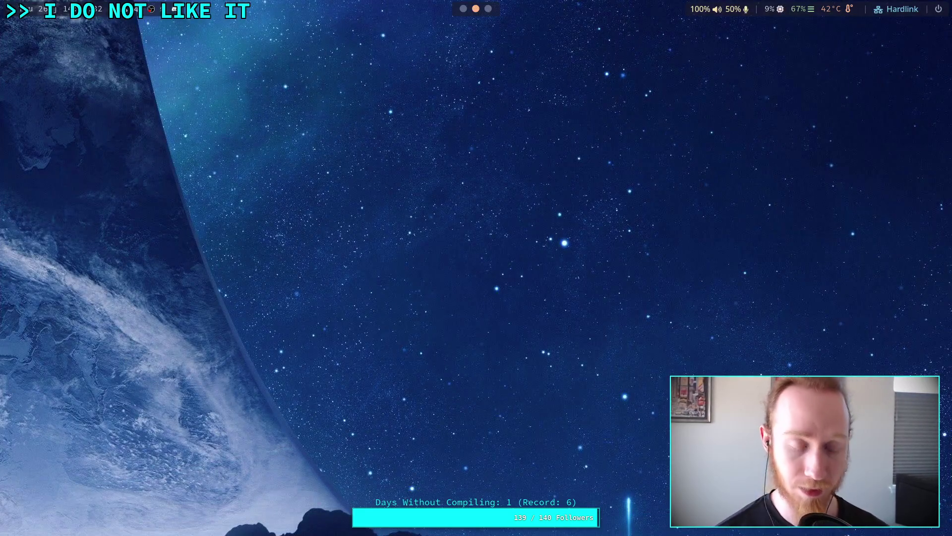
- In a new terminal, stage terrain_data/new_world/ with git add, review git status, and return to Godot
key("super+Return")
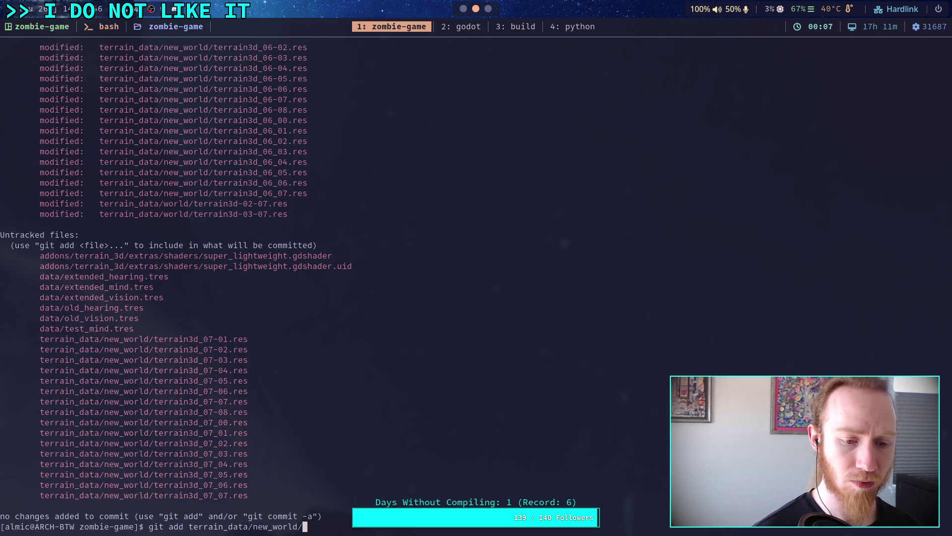
key("Return")
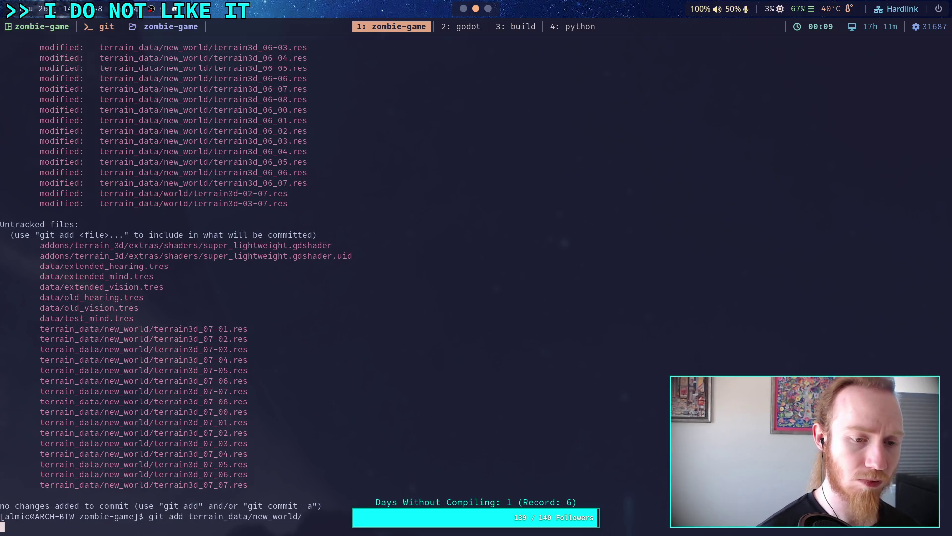
type("git status")
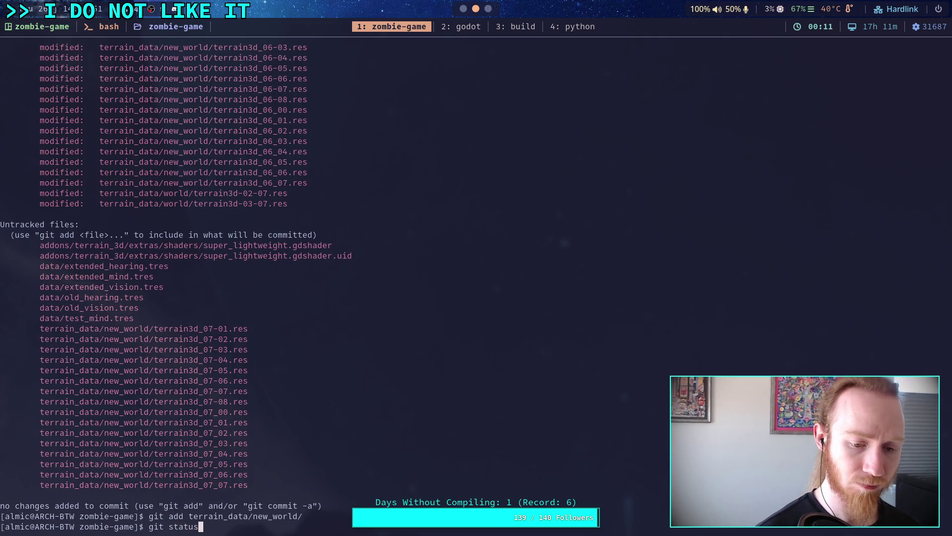
key("Return")
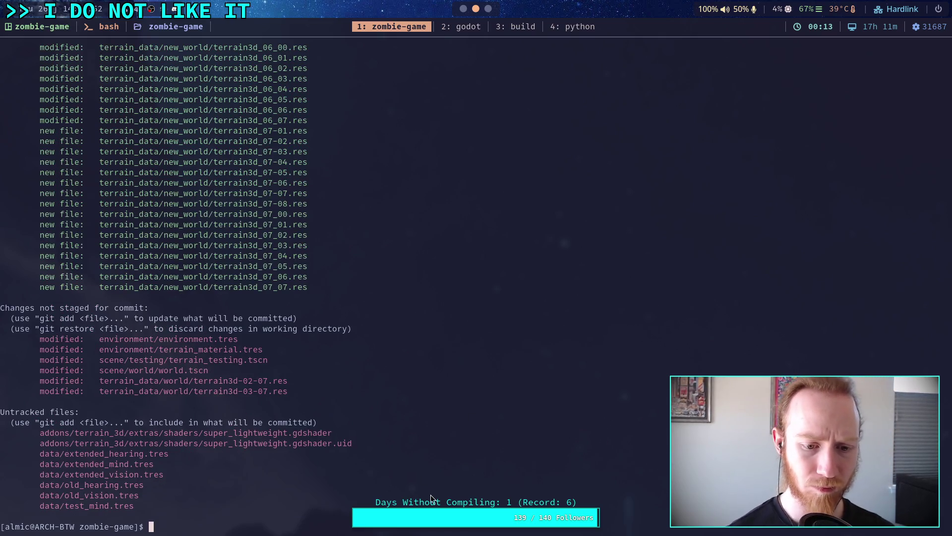
scroll(412, 450, "up", 20)
scroll(410, 448, "up", 15)
scroll(411, 445, "down", 20)
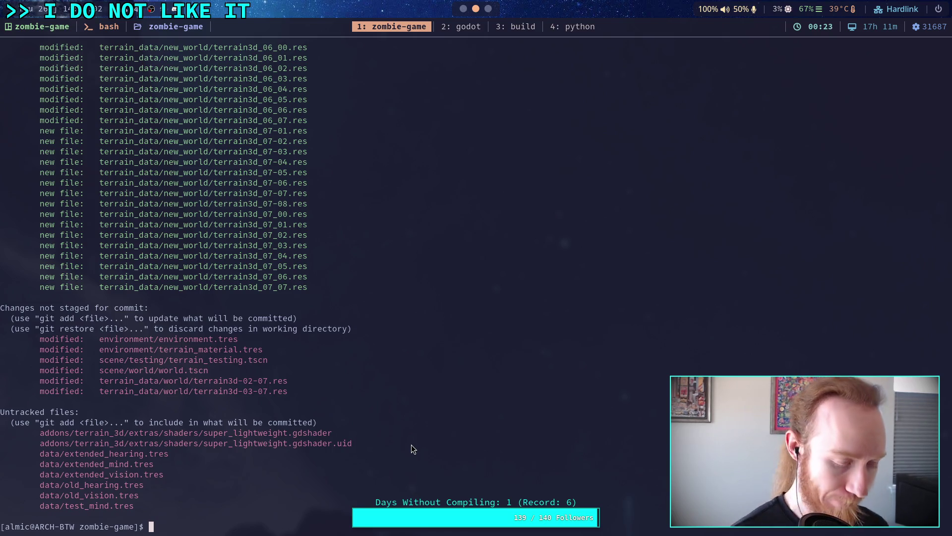
key("super+2")
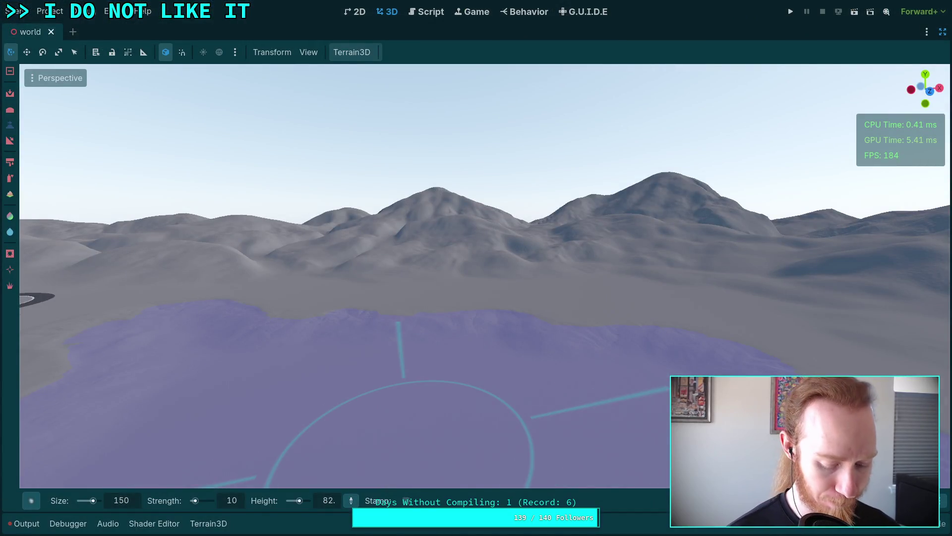
key("ctrl+s")
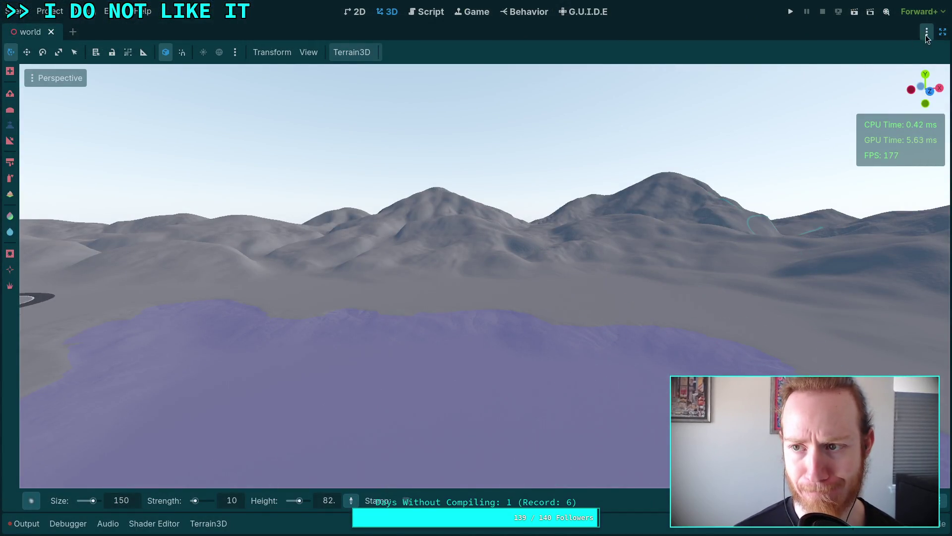
left_click(942, 33)
left_click(797, 33)
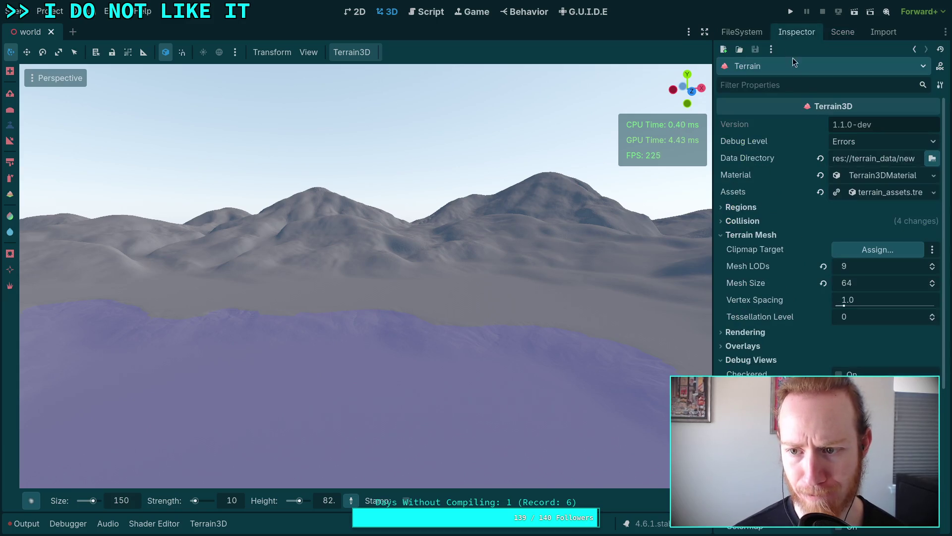
left_click(746, 208)
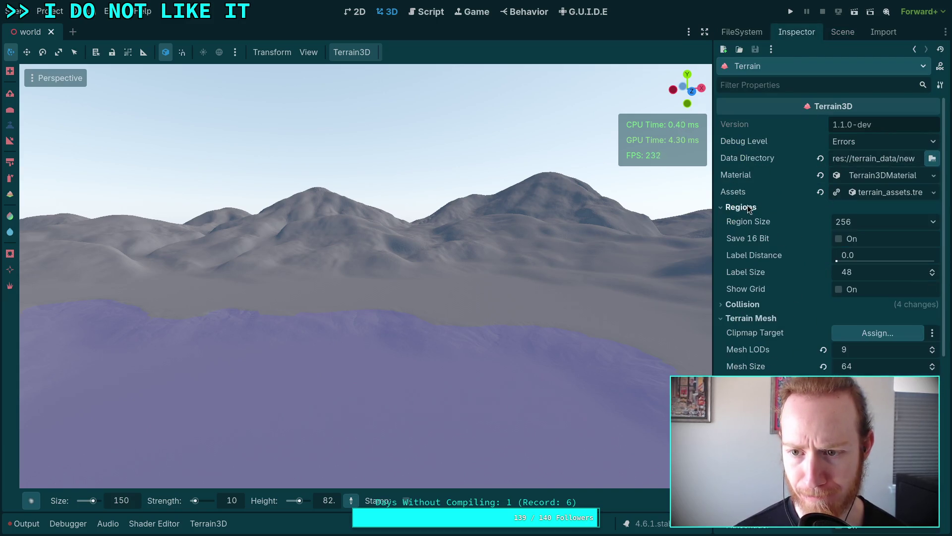
left_click(751, 208)
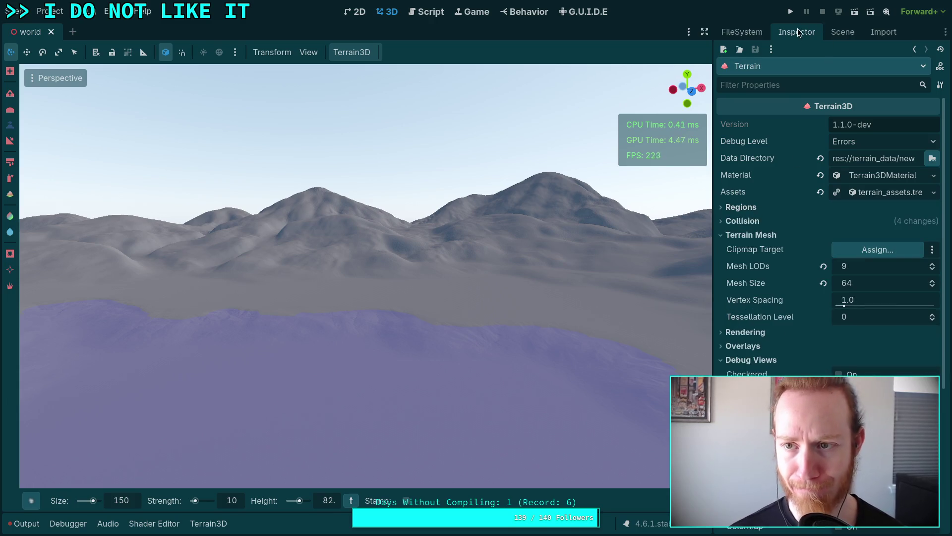
left_click(705, 32)
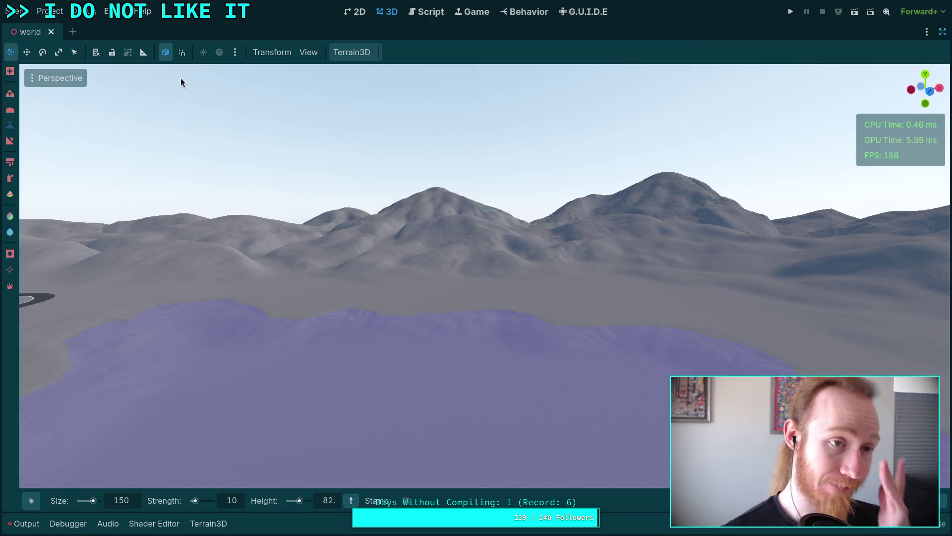
- Reload the current project from the Project menu and save the world scene
left_click(49, 12)
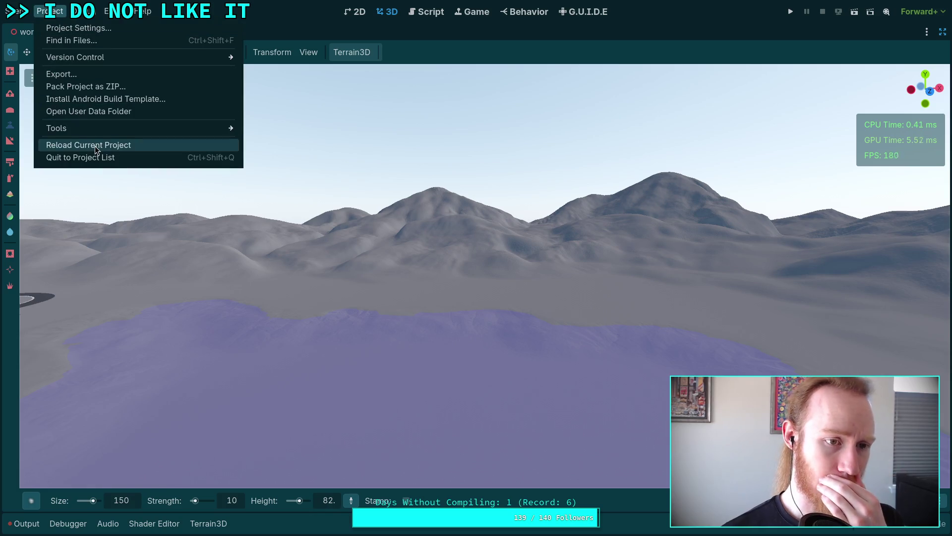
left_click(94, 146)
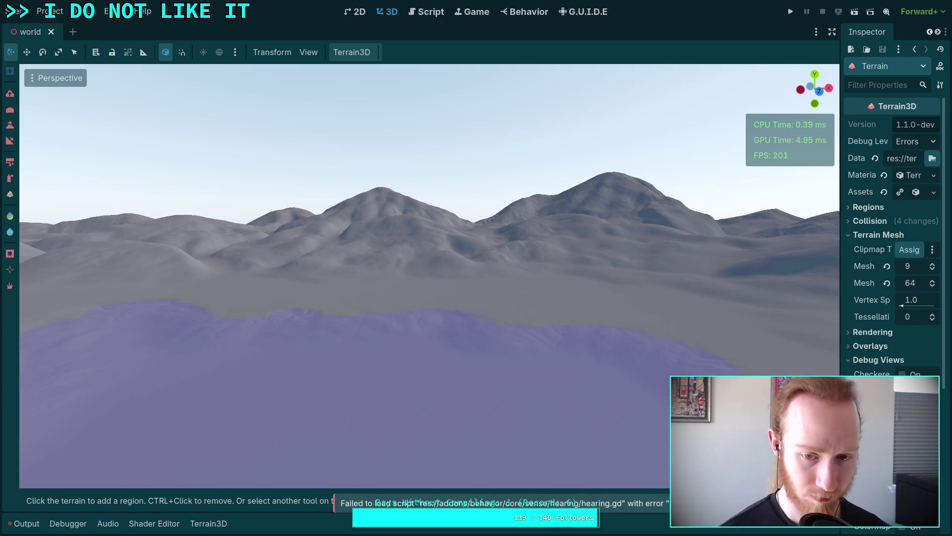
key("ctrl+s")
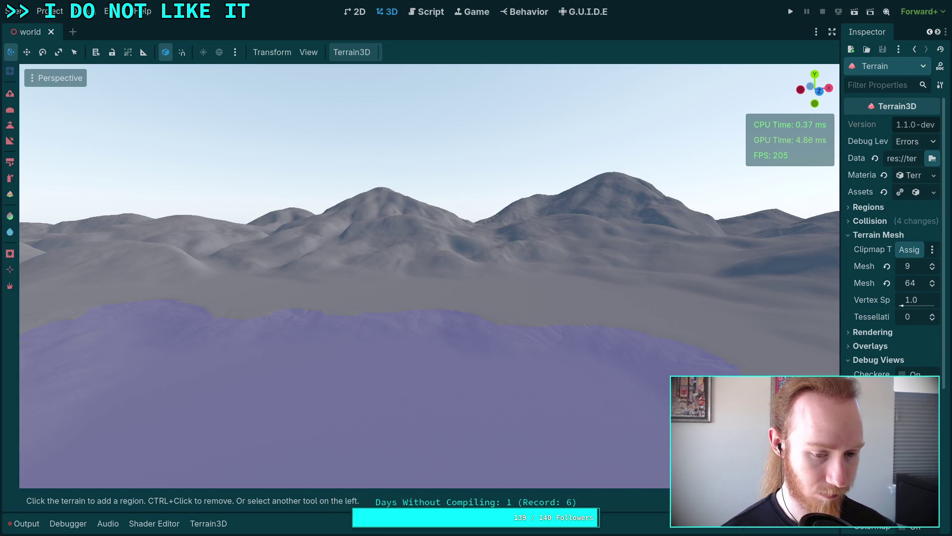
- Check git status, stage terrain_data/new_world/ again, and confirm the staged files
key("super+1")
type("git status")
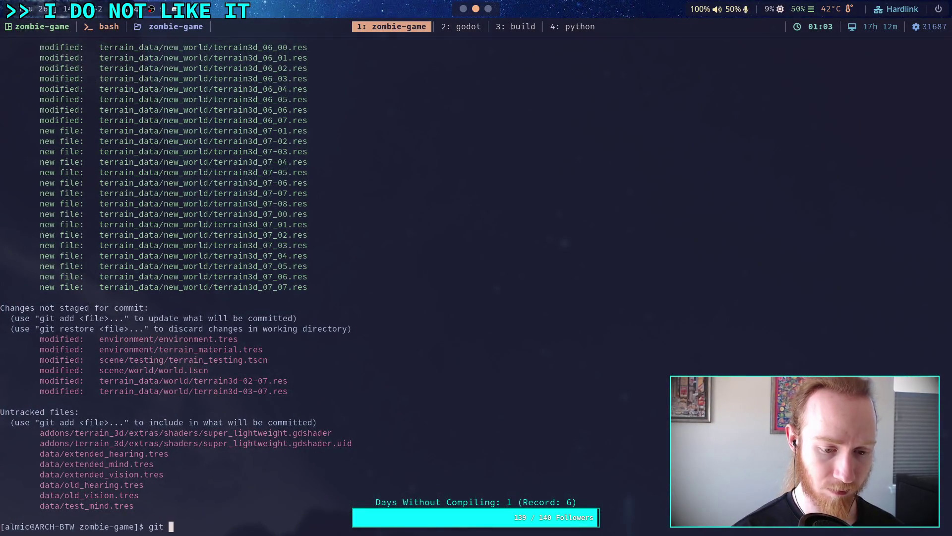
key("Return")
type("git add te")
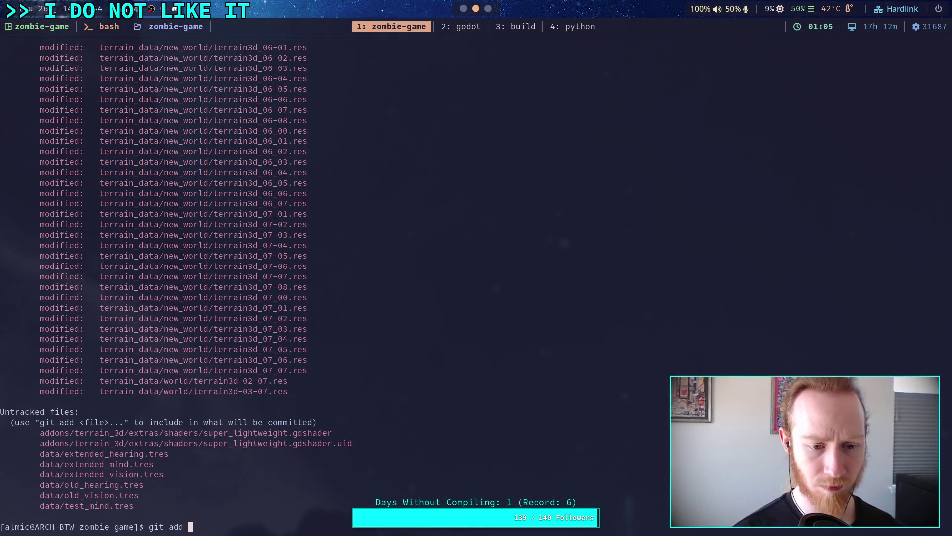
key("Tab")
key("Tab")
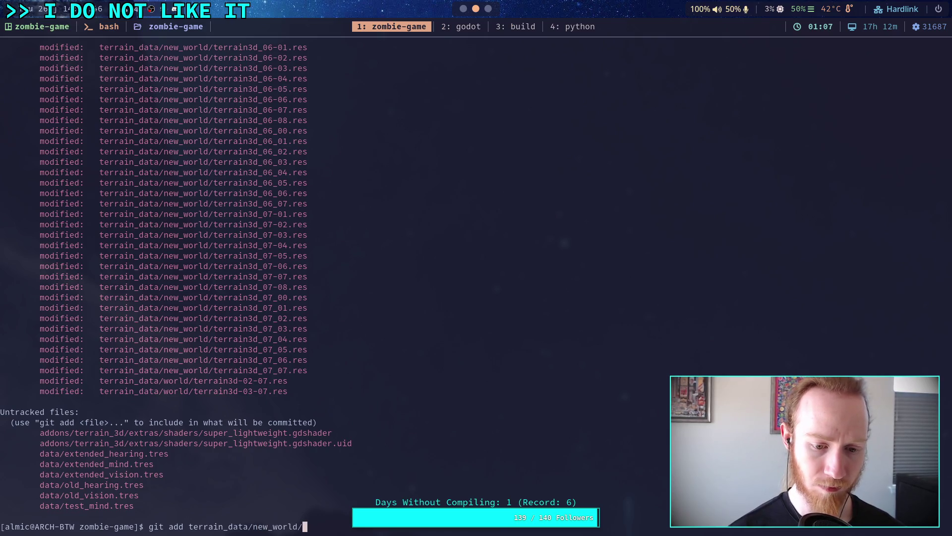
key("Return")
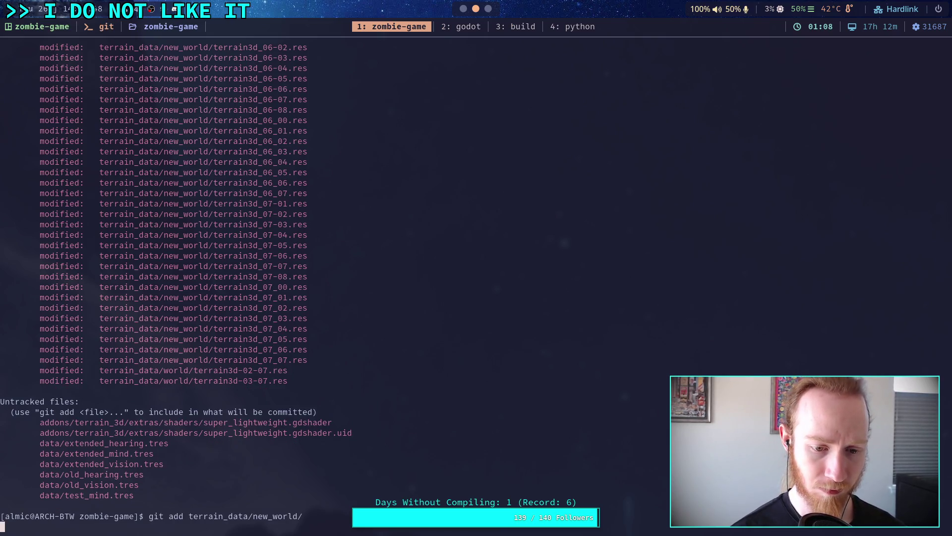
type("git status")
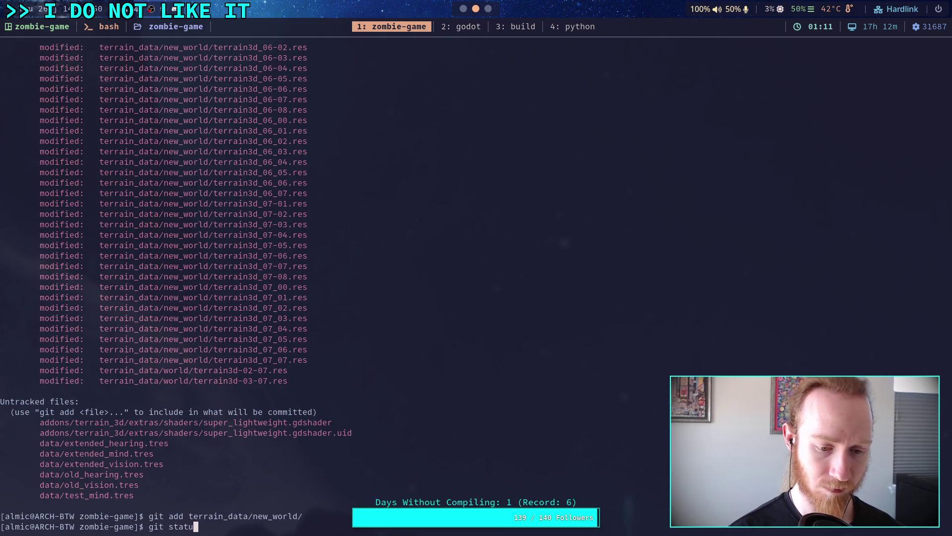
key("Return")
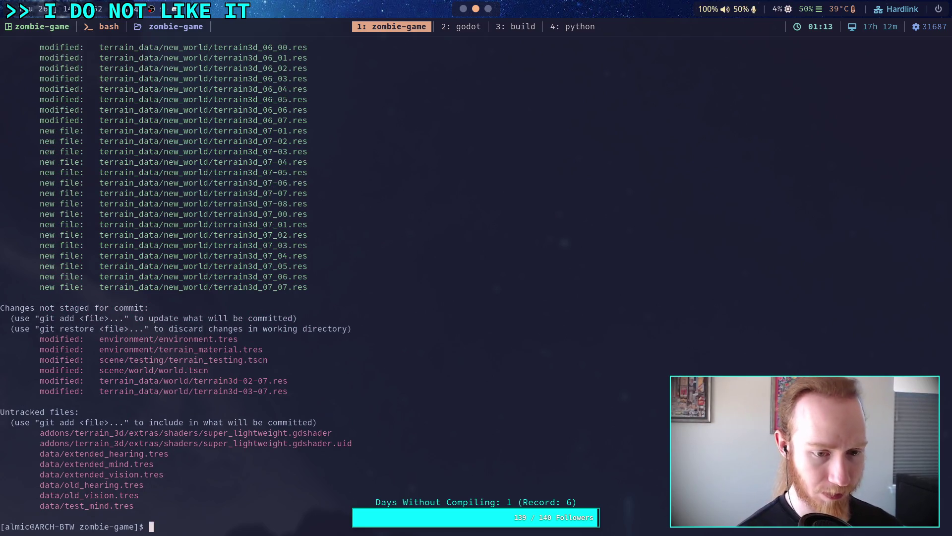
- Save the world scene in Godot and begin a git diff command in the terminal
key("super+2")
key("ctrl+s")
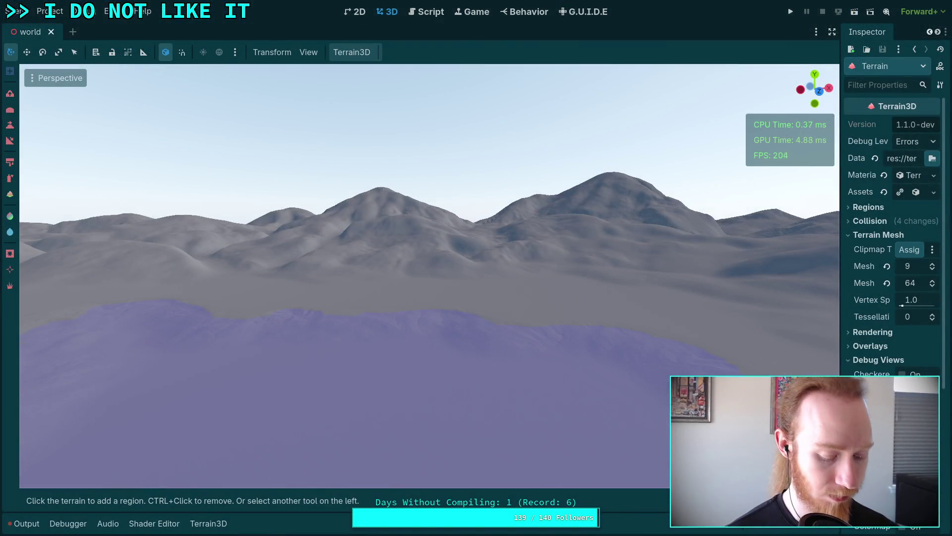
key("super+1")
key("Up")
key("Down")
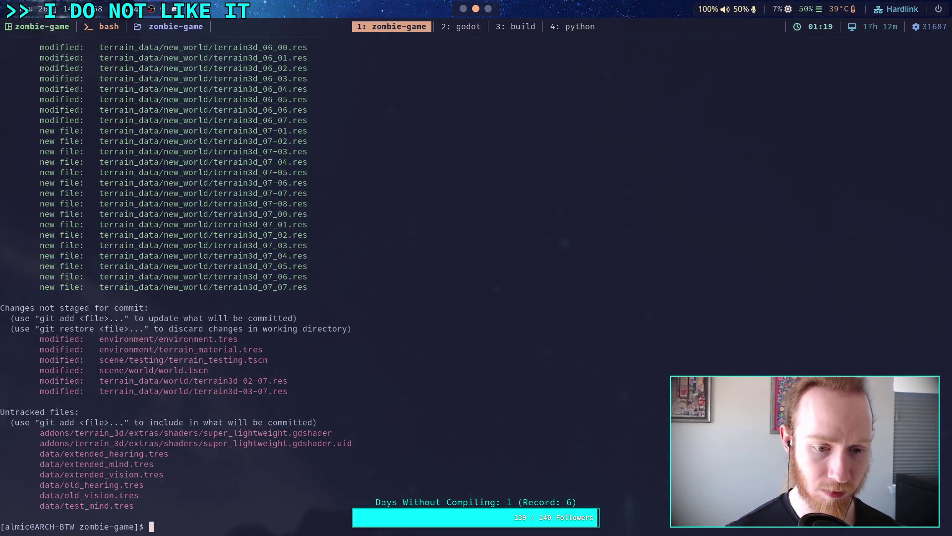
type("git ")
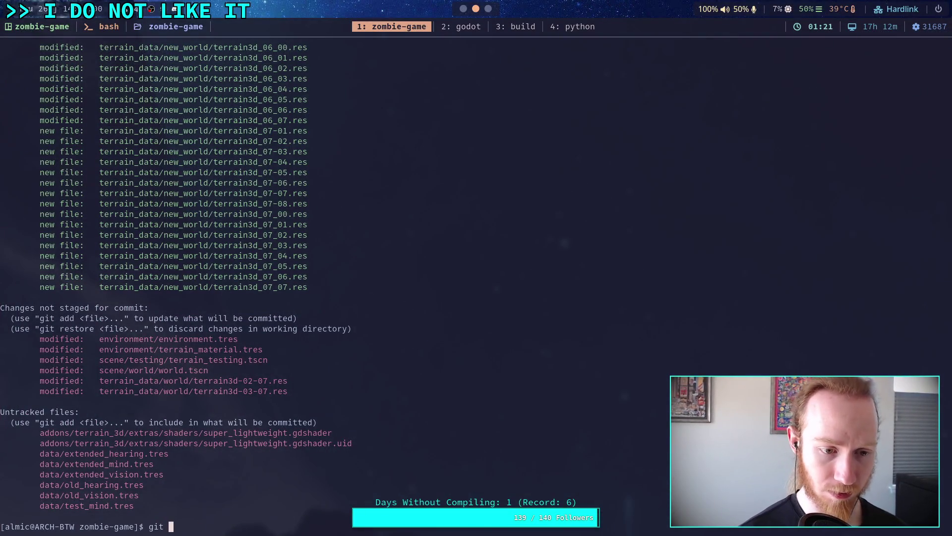
type("diff environment/")
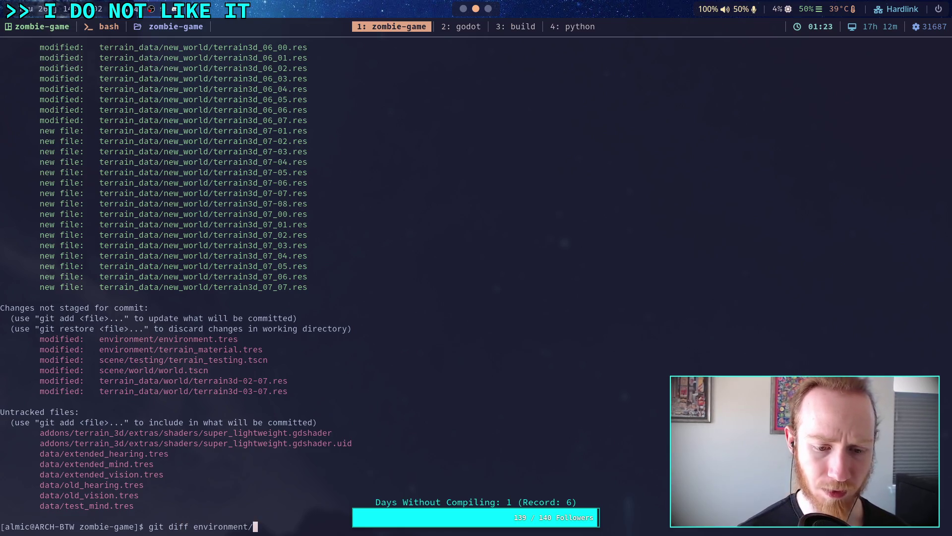
- Review the environment.tres and terrain_material.tres diffs, quit the pager, and rerun git status
key("Return")
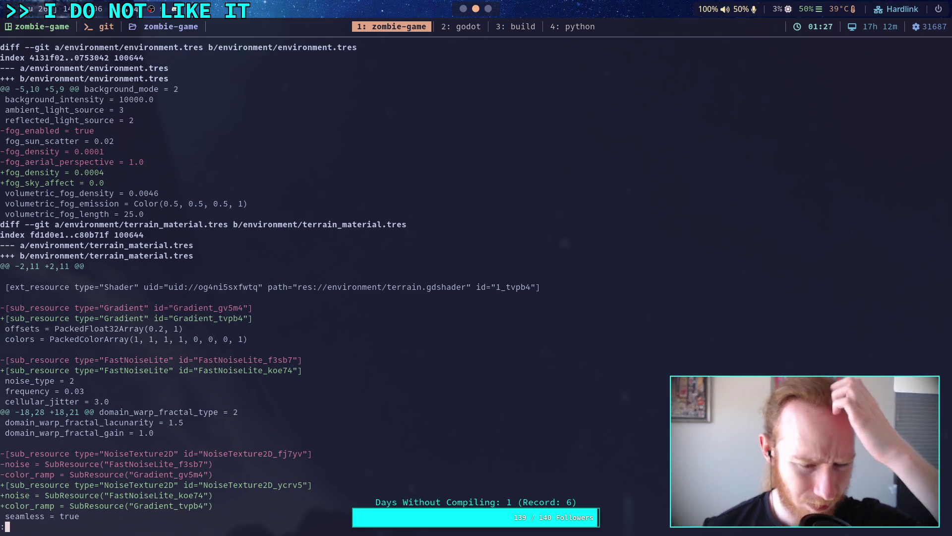
key("j")
key("j")
key("j")
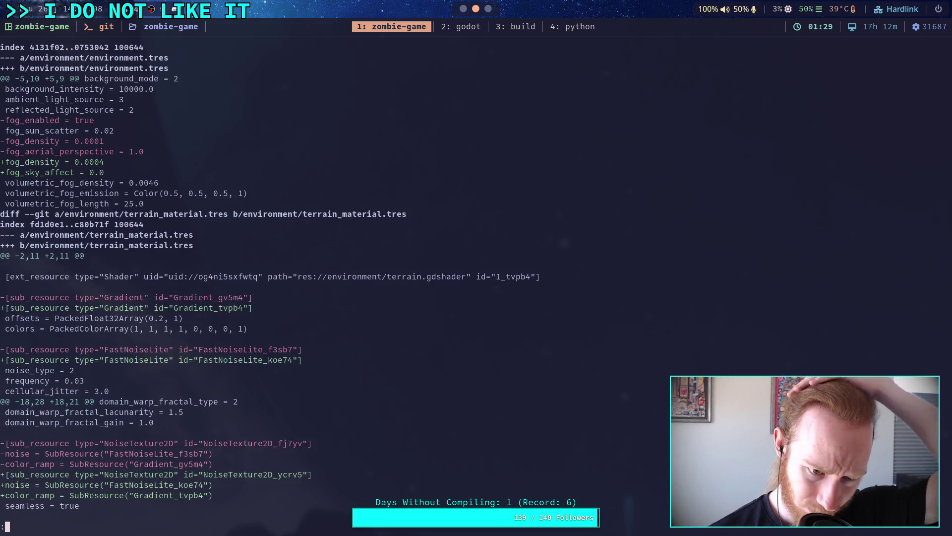
key("j")
key("j")
key("j")
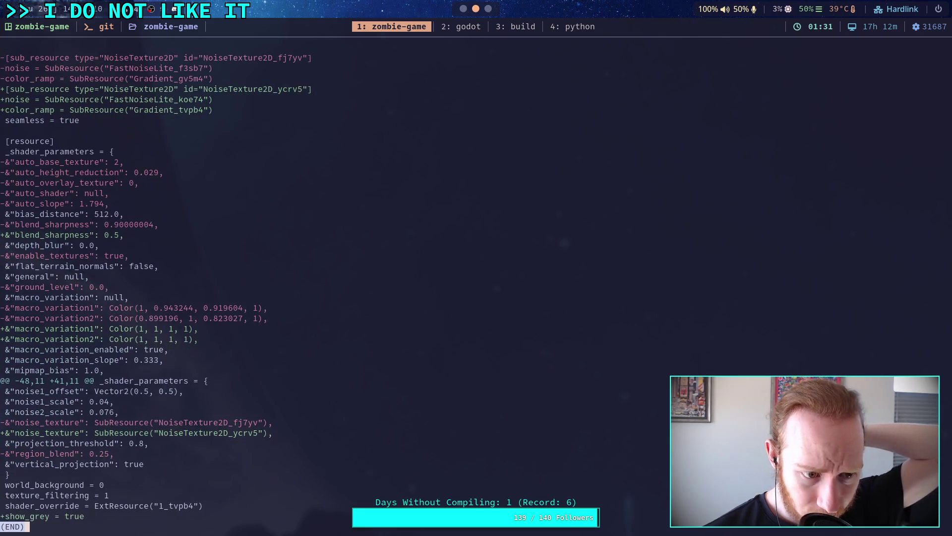
key("k")
key("k")
key("k")
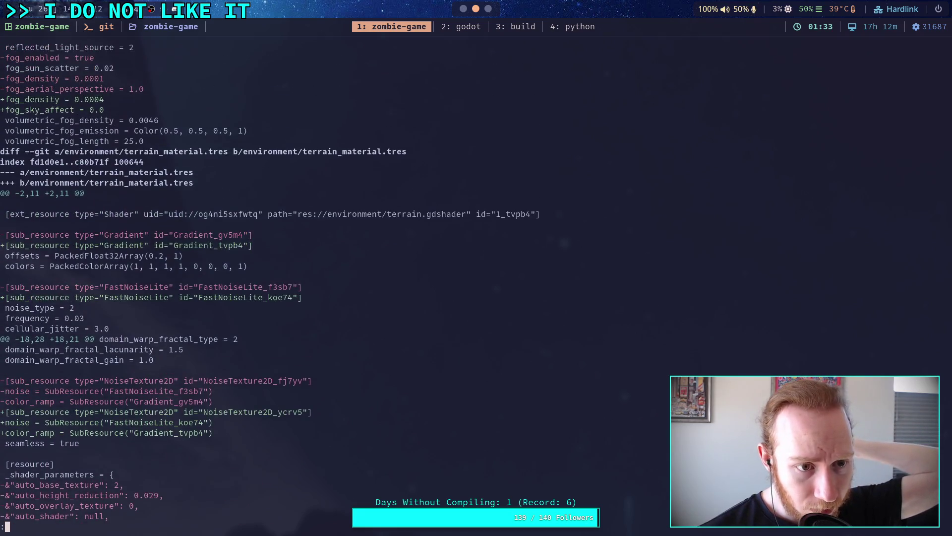
key("k")
key("k")
key("k")
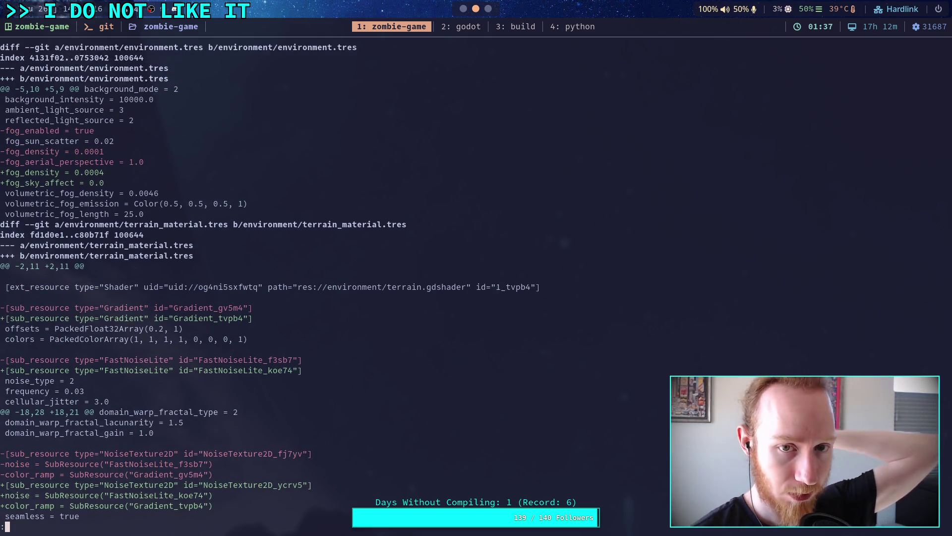
type("qgit status")
key("Return")
- Commit the staged terrain data with the message 'Work on new terrain'
type("git commit")
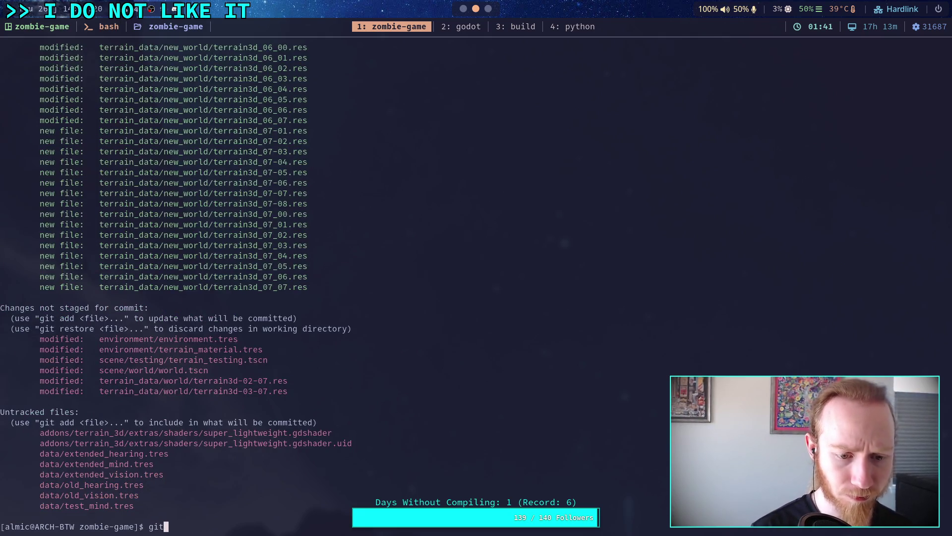
key("Return")
key("O")
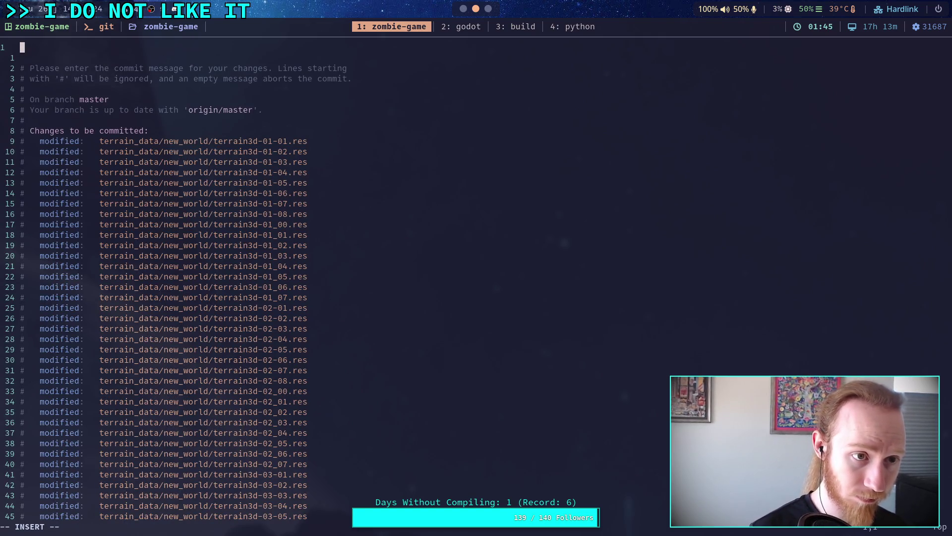
type("Start ne")
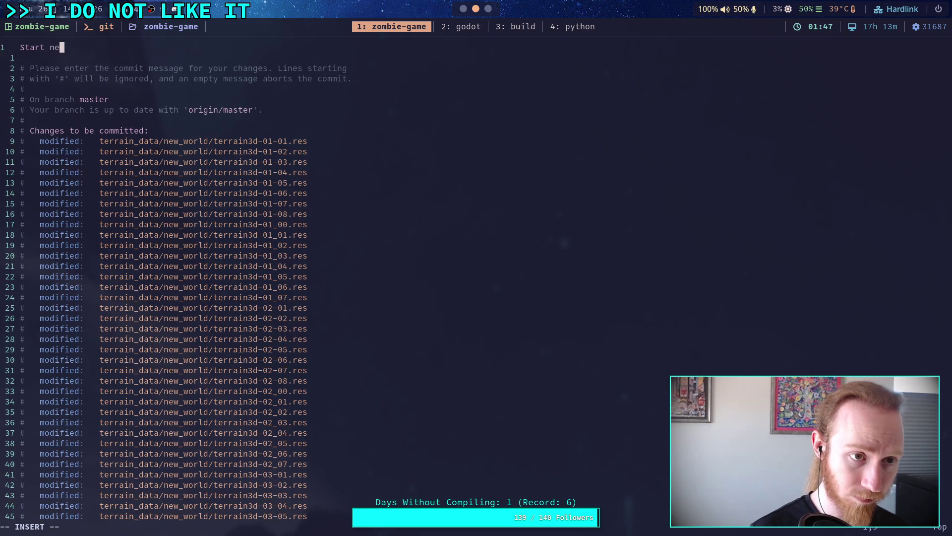
key("BackSpace")
key("BackSpace")
key("BackSpace")
key("BackSpace")
key("BackSpace")
type("Work on new t")
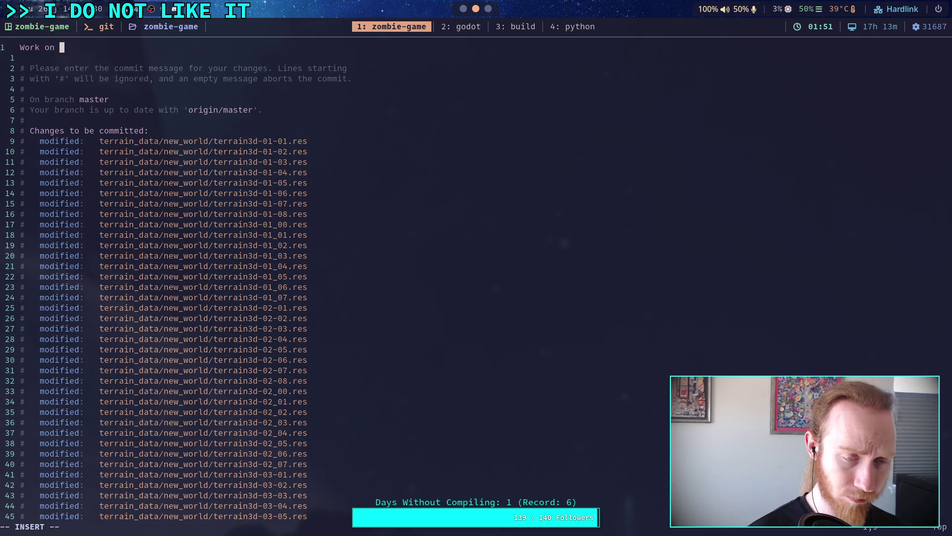
type("errai")
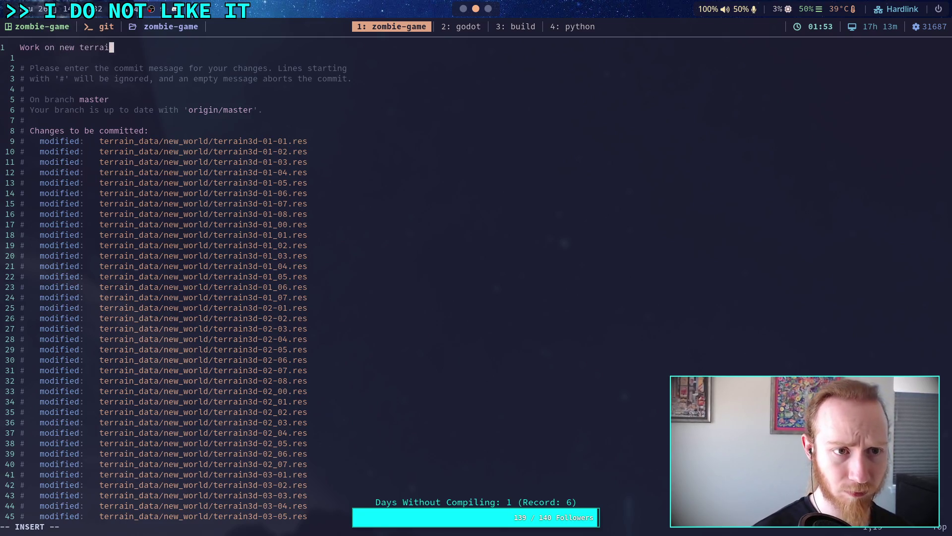
key("Escape")
type(":w")
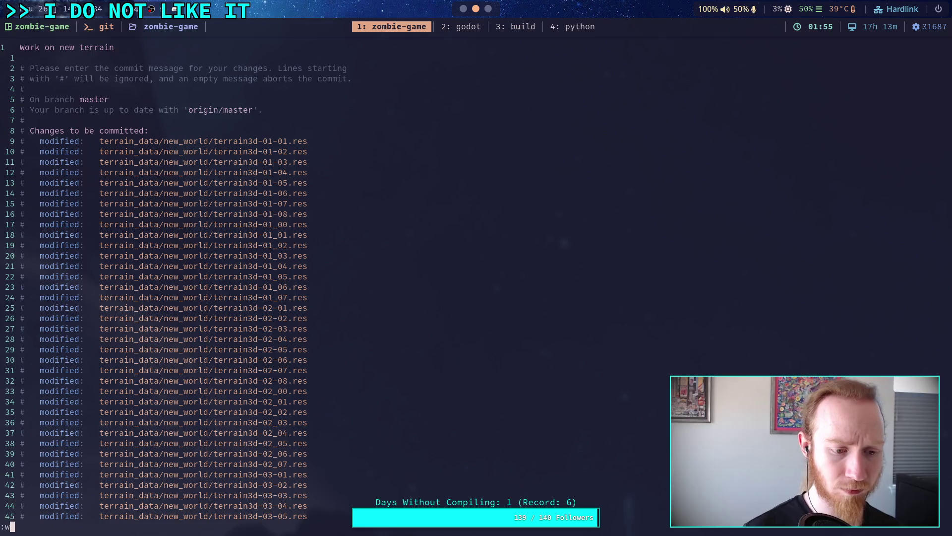
type("q")
key("Return")
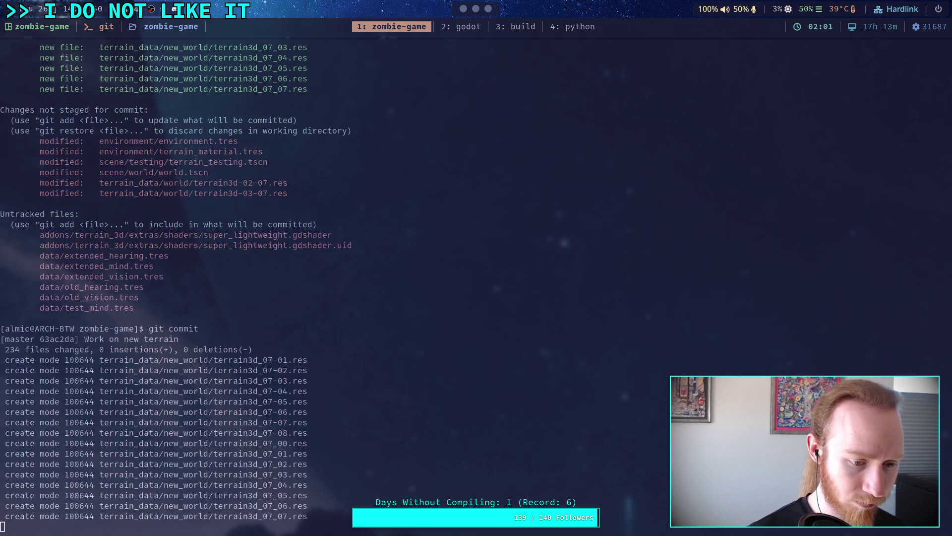
- Push the new commit to the remote master branch
type("git push")
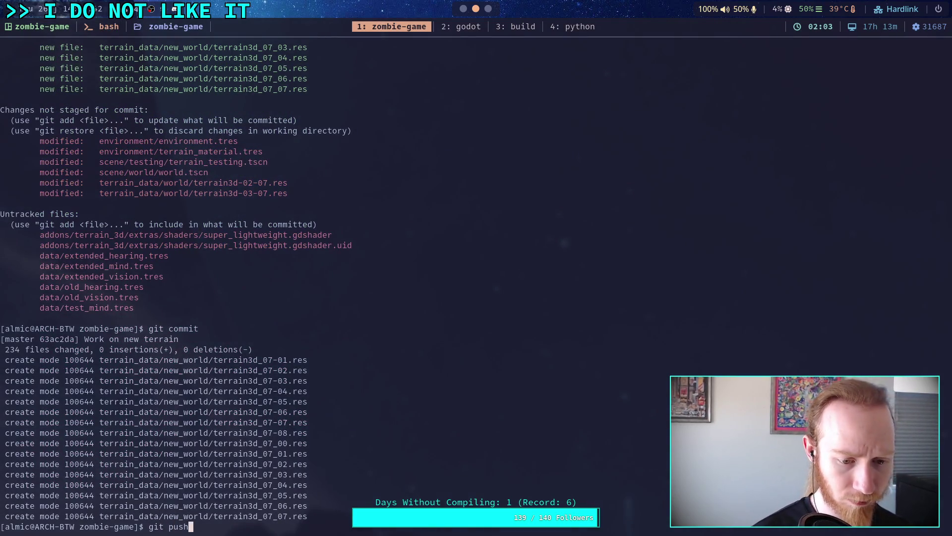
key("Return")
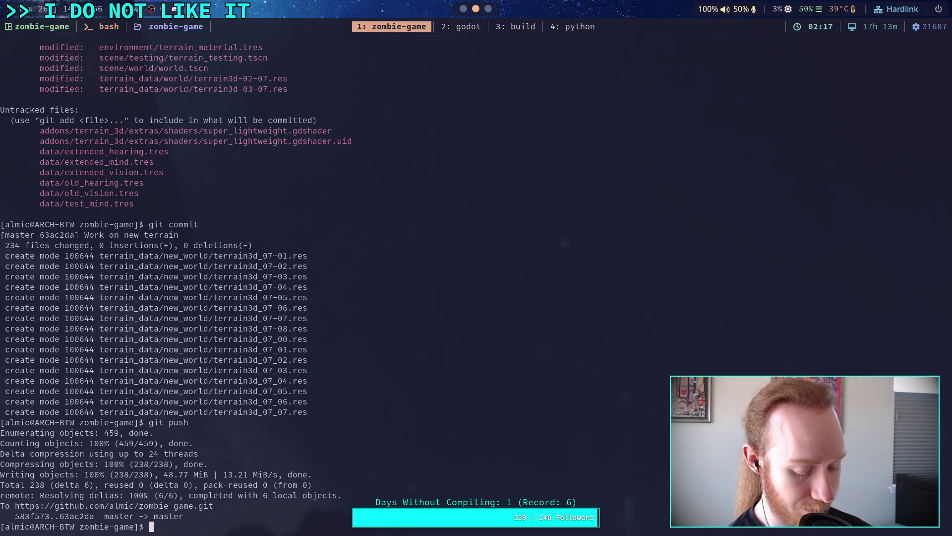
key("super+2")
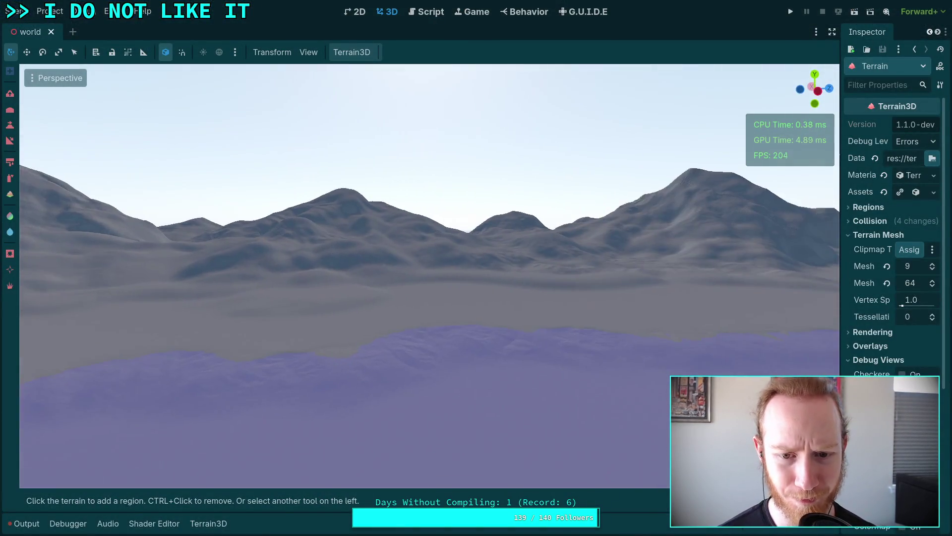
scroll(511, 364, "up", 2)
scroll(430, 276, "up", 5)
key("w")
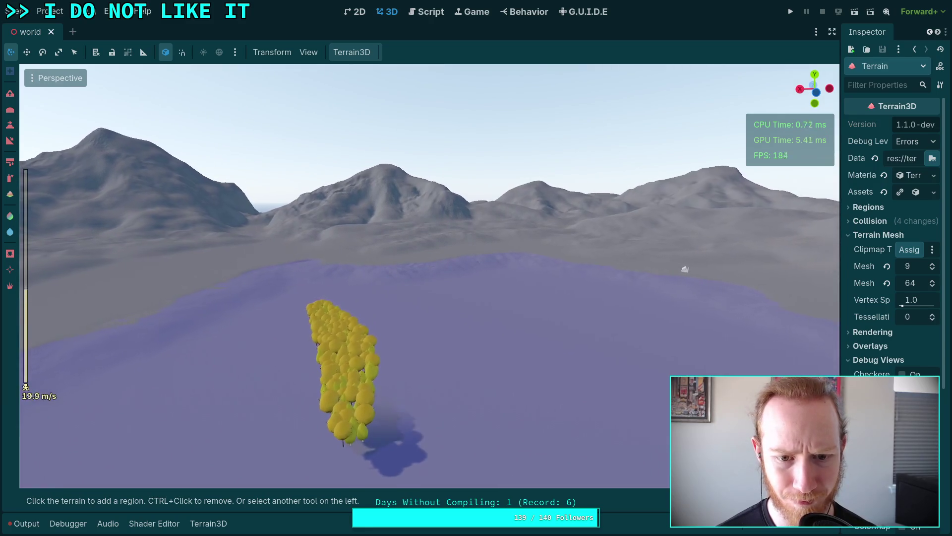
scroll(430, 276, "up", 5)
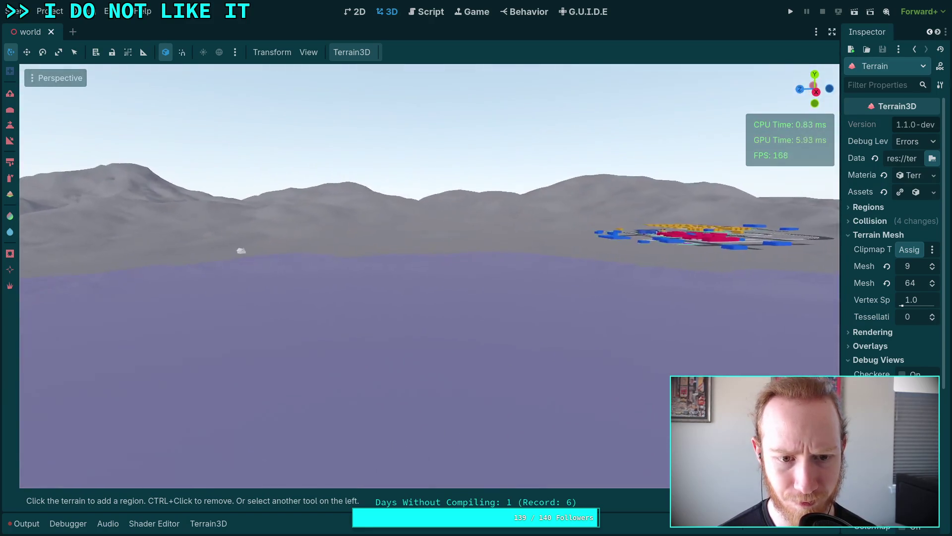
key("w")
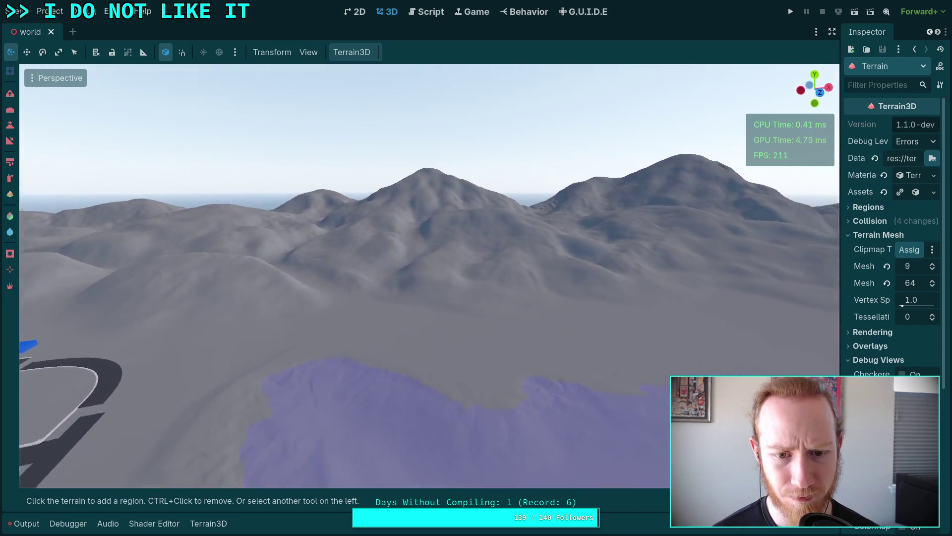
scroll(430, 276, "up", 4)
key("w")
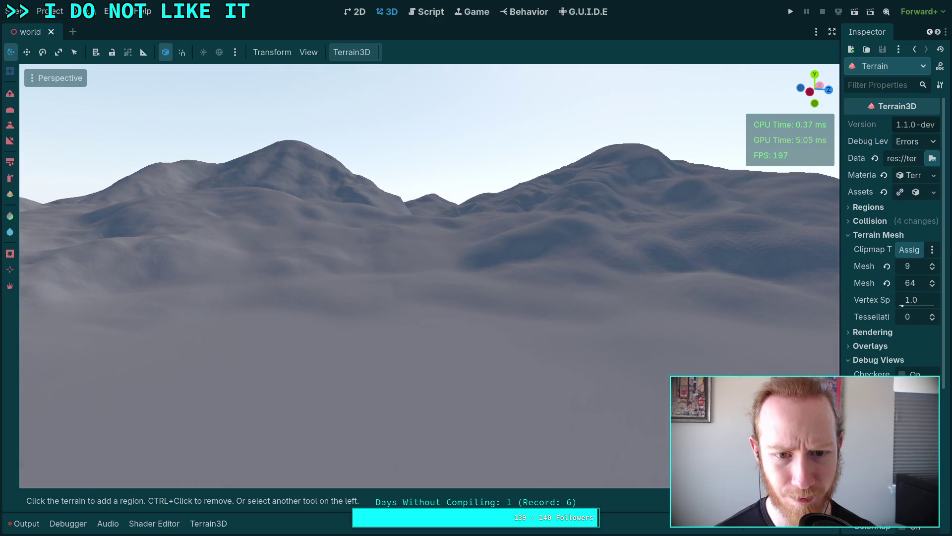
key("w")
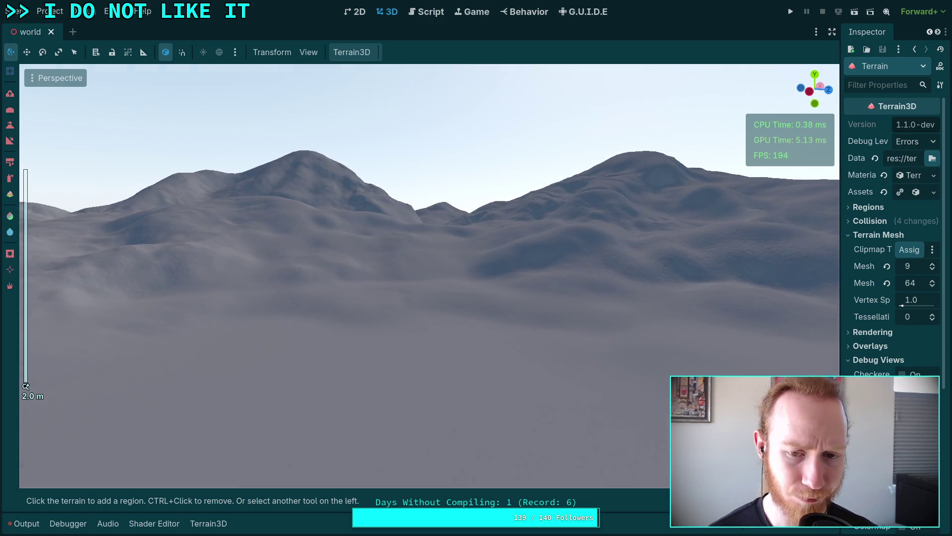
key("w")
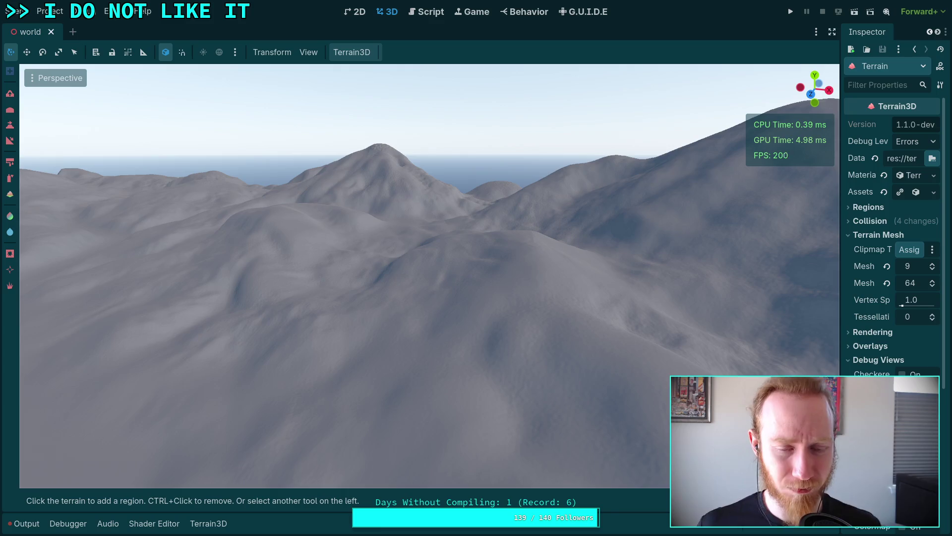
key("shift+f")
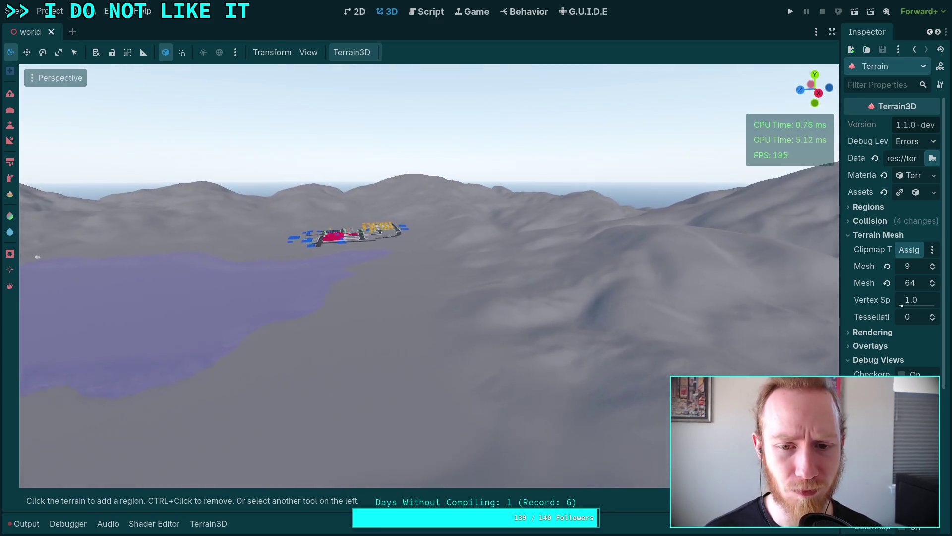
key("w")
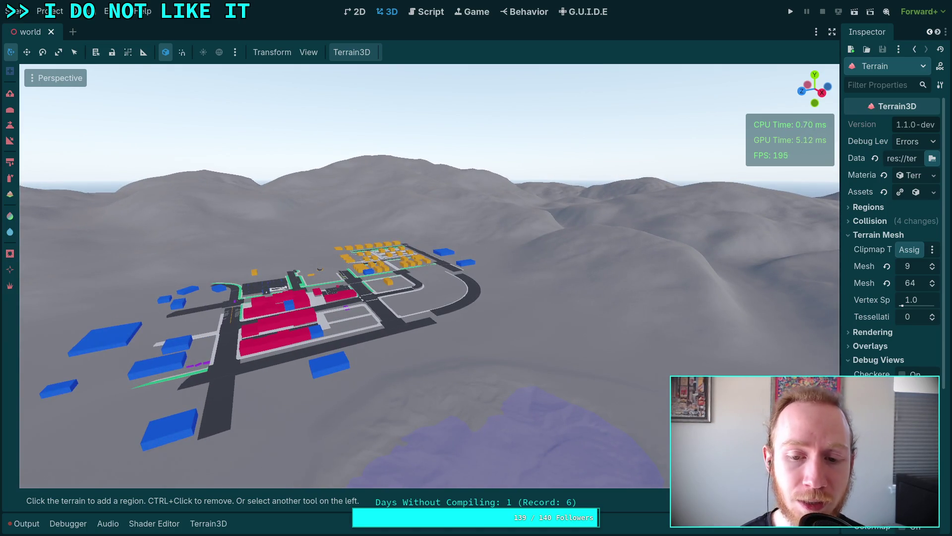
key("w")
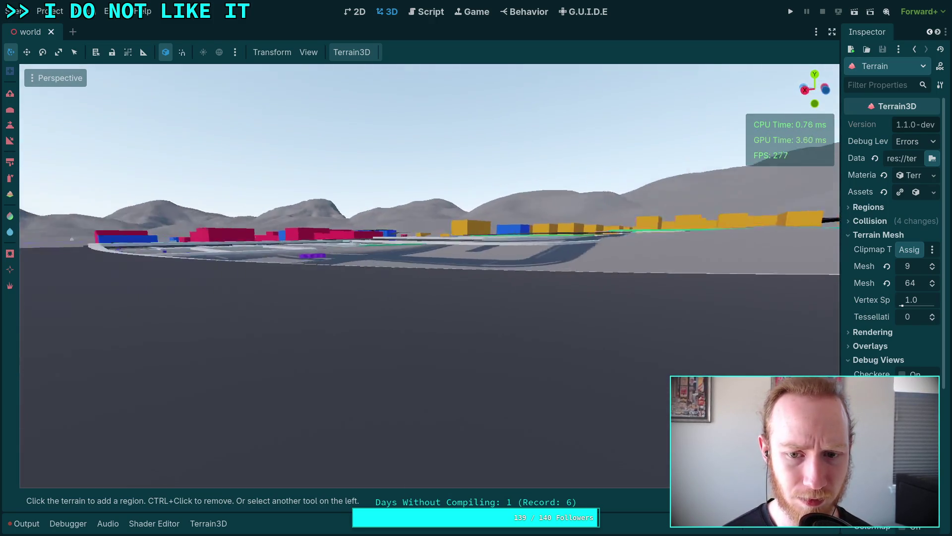
key("e")
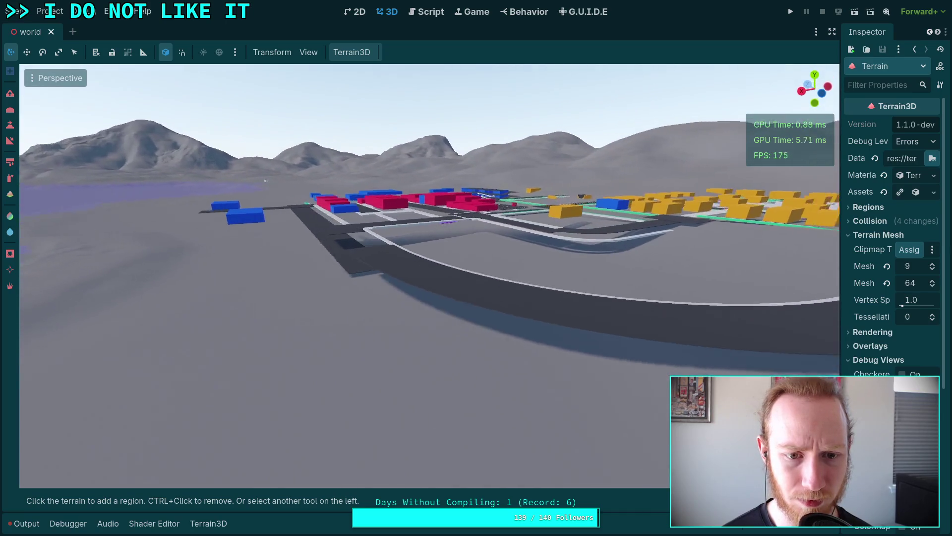
key("w")
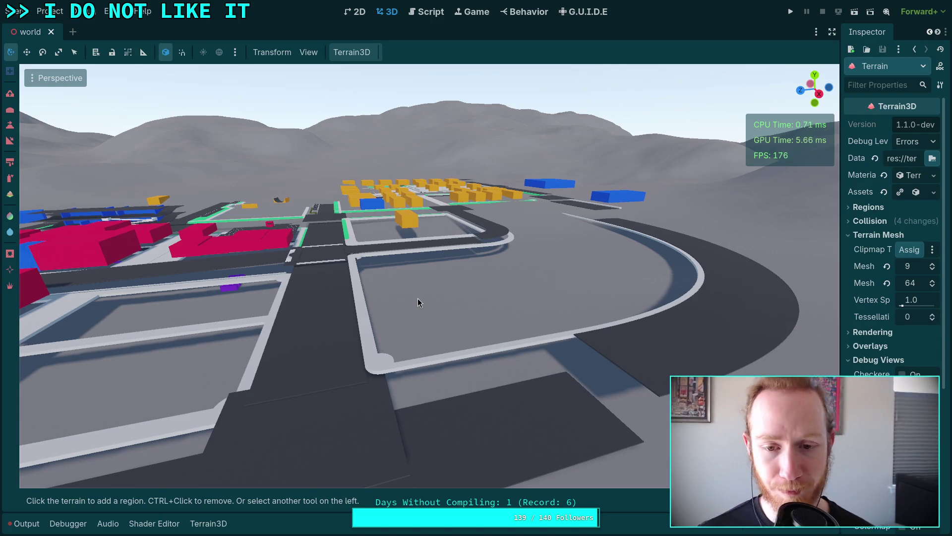
mouse_move(417, 299)
left_mouse_down()
mouse_move(518, 326)
mouse_move(645, 302)
mouse_move(546, 313)
mouse_move(538, 277)
mouse_move(189, 304)
left_mouse_up()
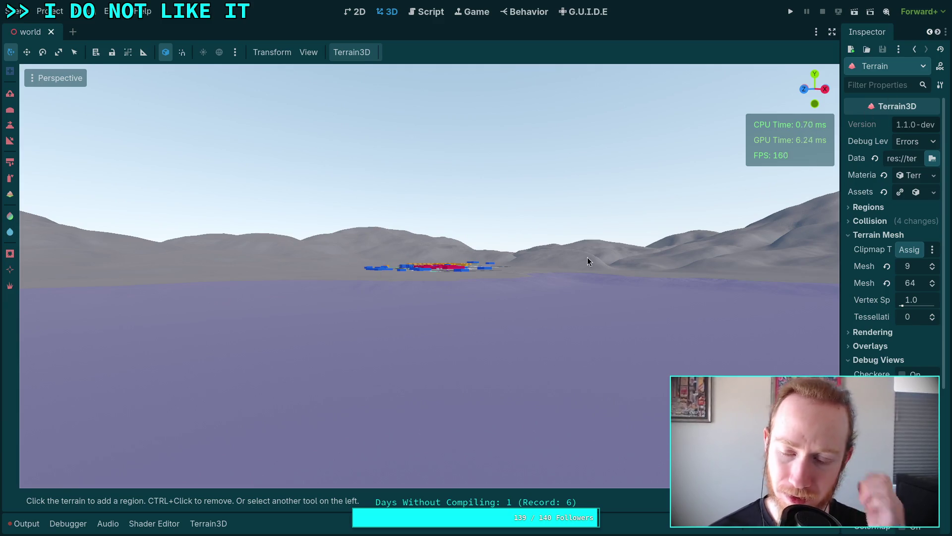
left_click_drag(589, 262, 669, 261)
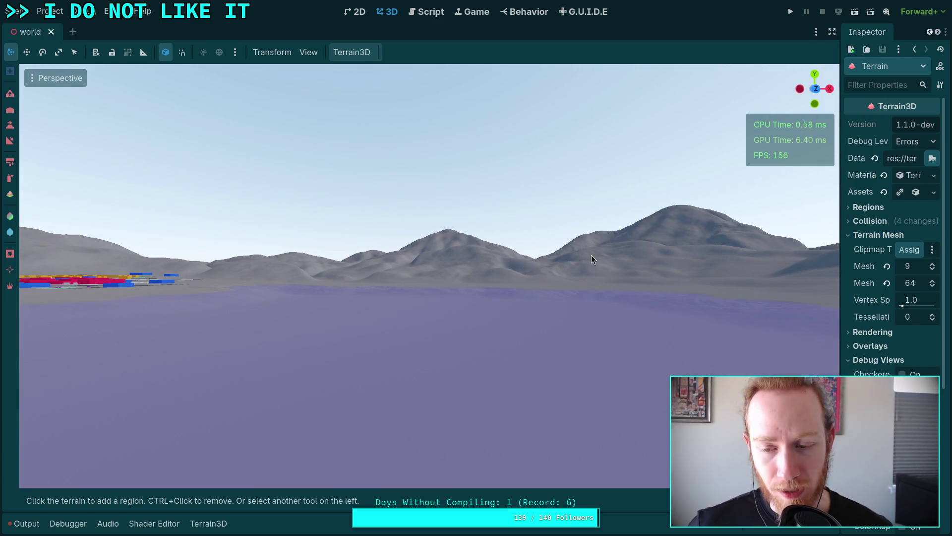